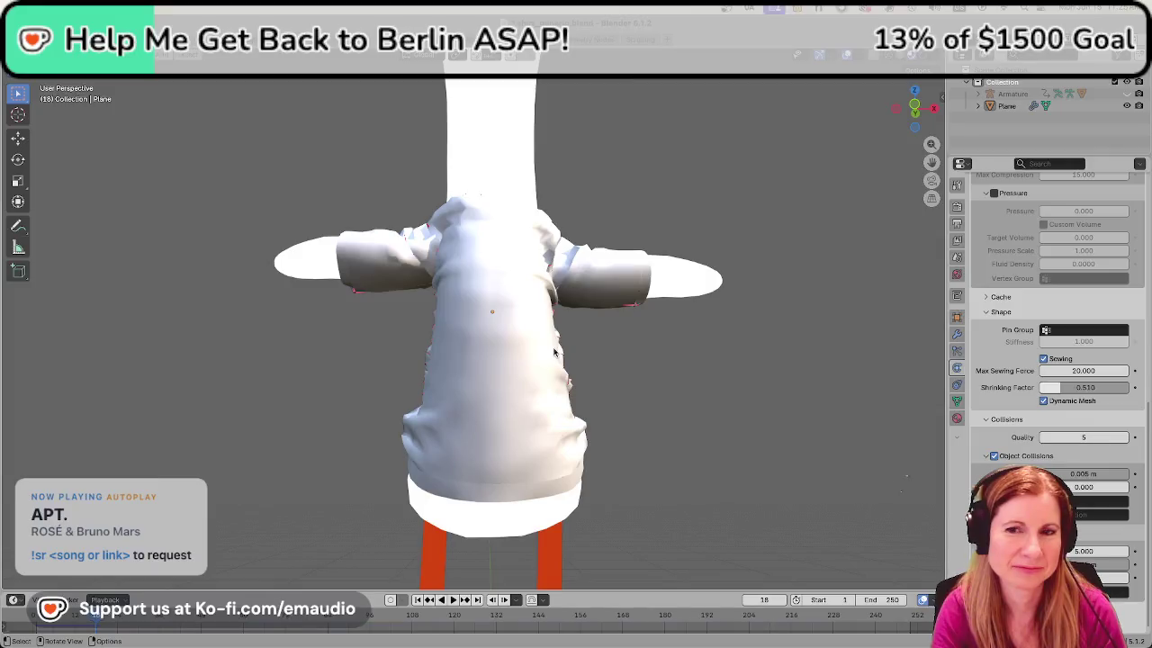
{"action": "scroll", "coordinate": [555, 353], "scroll_direction": "down", "scroll_amount": 3}
Rewind to frame 1 and play the shirt's cloth simulation, stopping on the draped result
{"action": "mouse_move", "coordinate": [669, 419]}
{"action": "middle_mouse_down"}
{"action": "mouse_move", "coordinate": [399, 448]}
{"action": "mouse_move", "coordinate": [733, 459]}
{"action": "middle_mouse_up"}
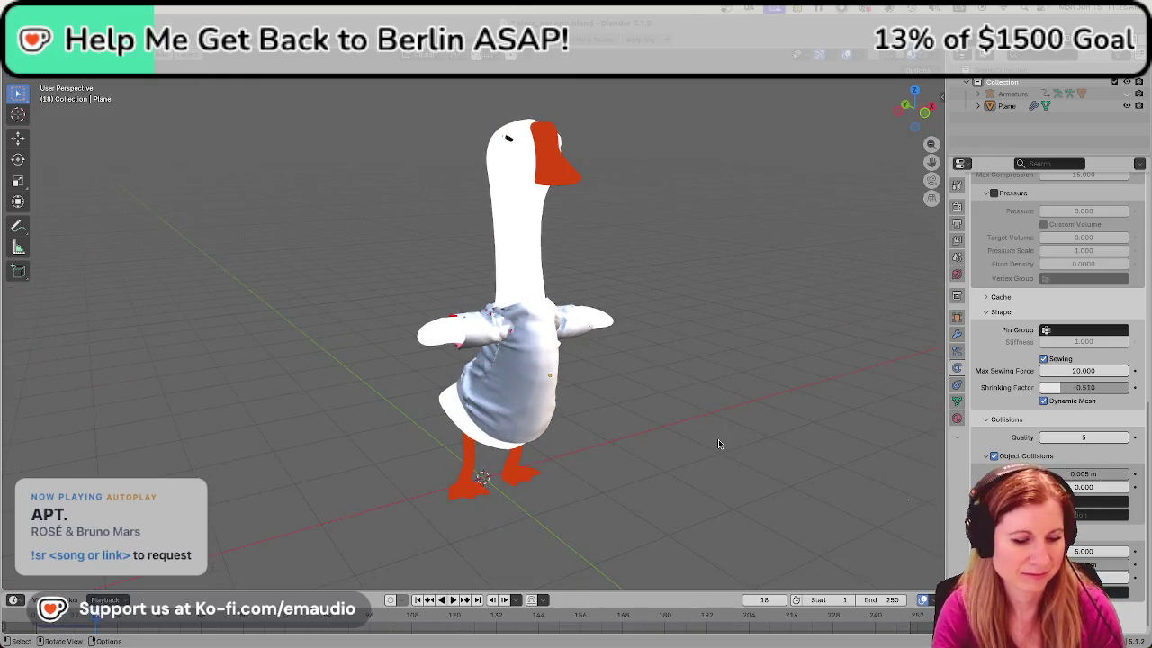
{"action": "key", "text": "shift+Left"}
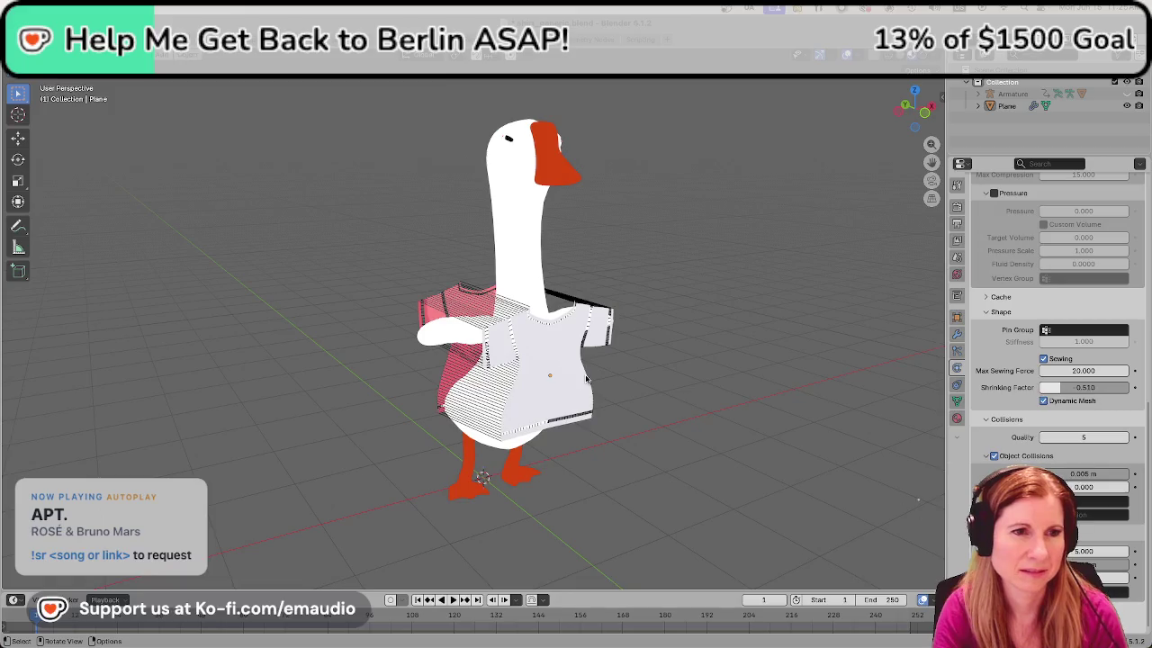
{"action": "middle_click_drag", "start_coordinate": [676, 385], "coordinate": [581, 391]}
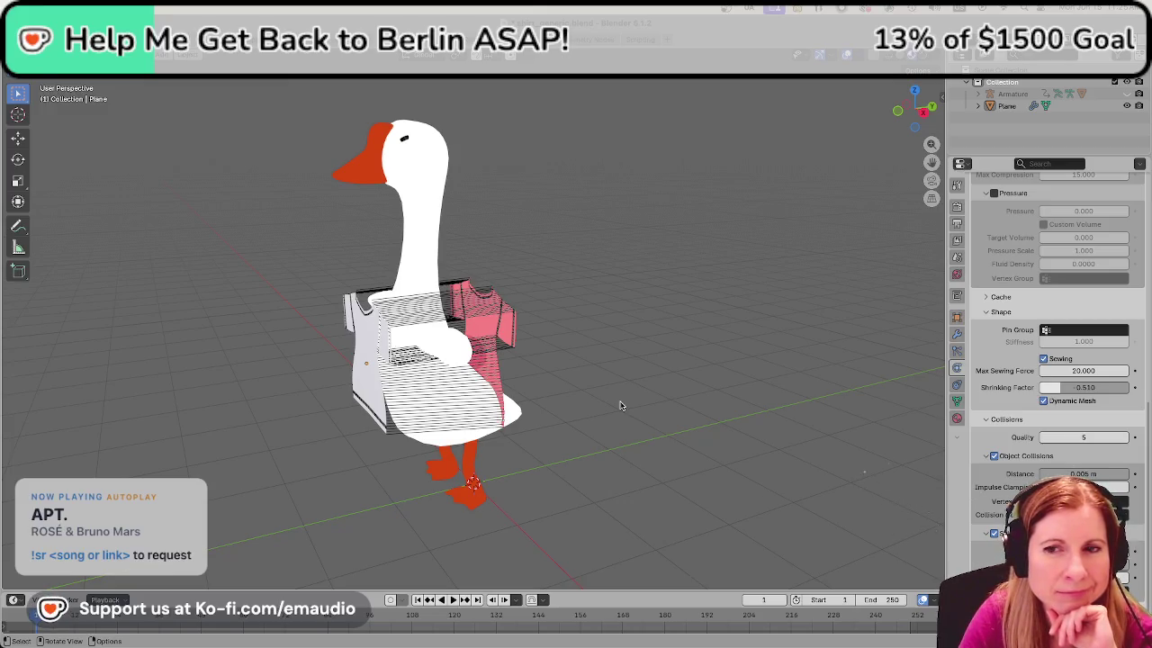
{"action": "key", "text": "space"}
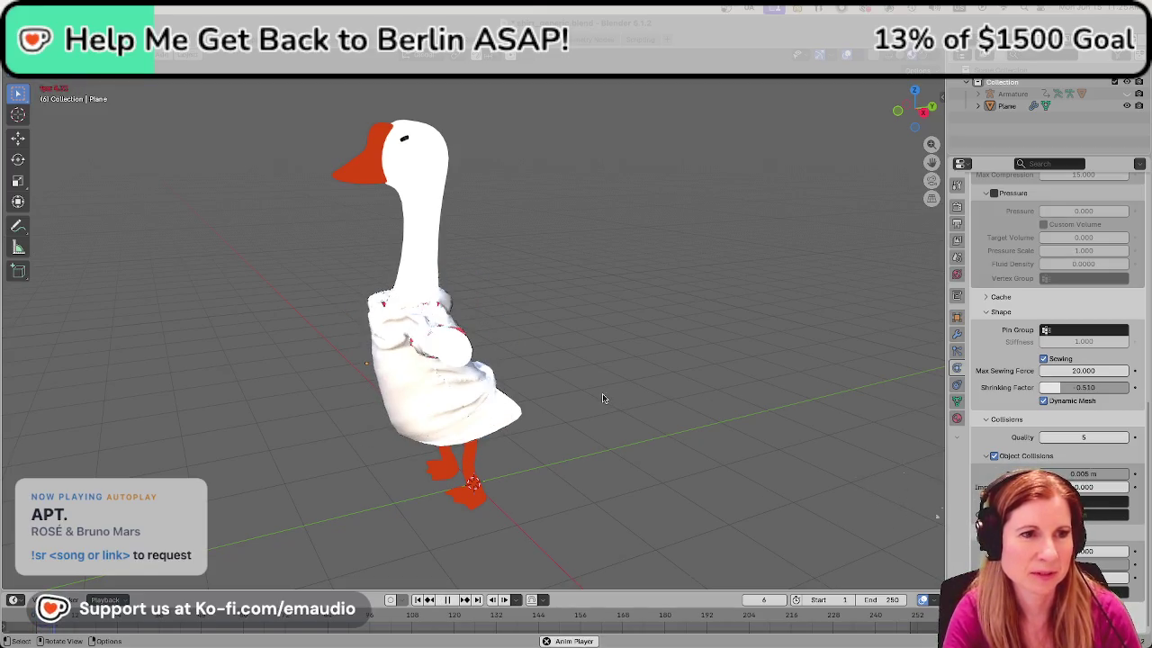
{"action": "key", "text": "space"}
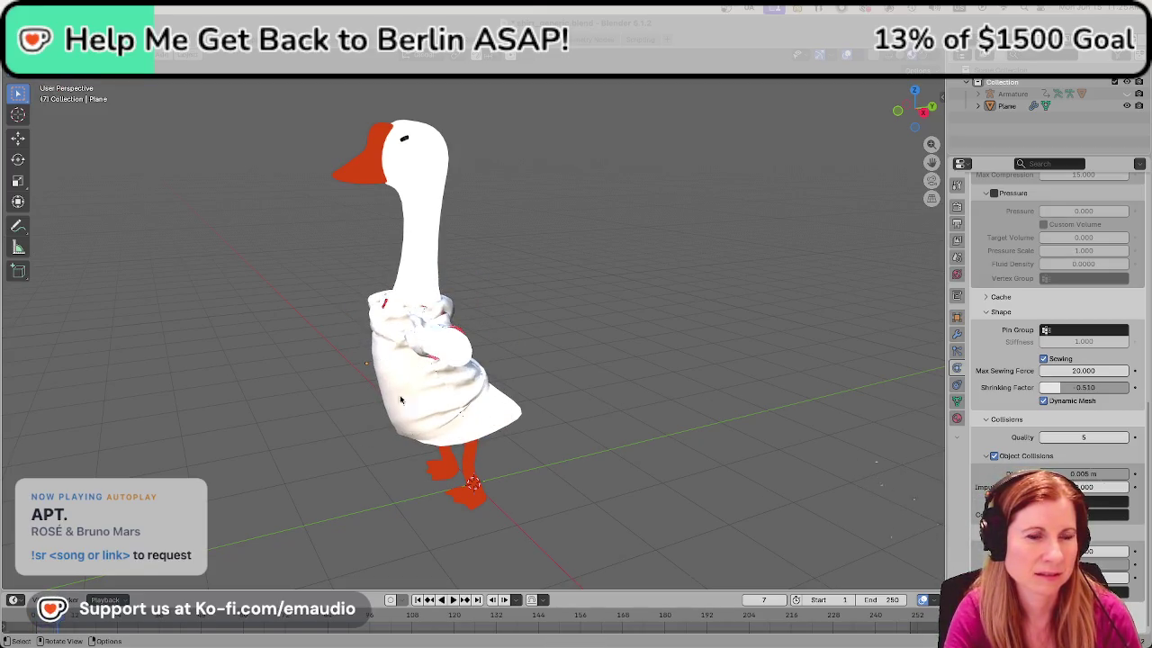
Inspect the draped shirt close up from the front, then reset the simulation to frame 1
{"action": "middle_click_drag", "start_coordinate": [405, 393], "coordinate": [500, 369]}
{"action": "right_click", "coordinate": [500, 369]}
{"action": "left_click", "coordinate": [499, 369]}
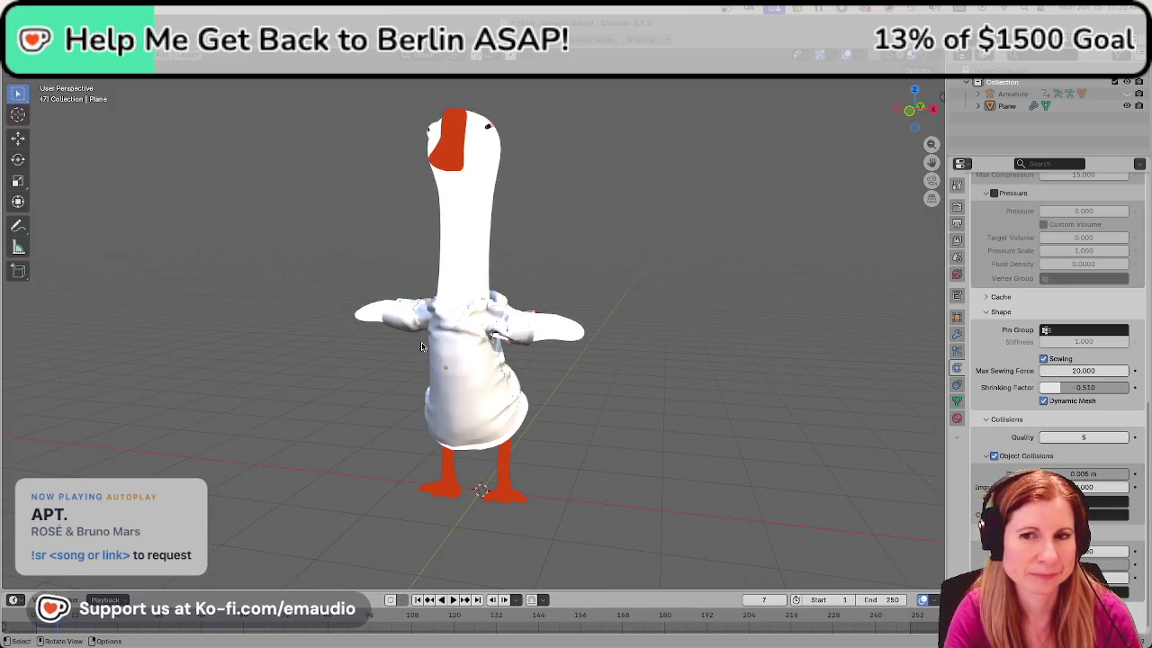
{"action": "scroll", "coordinate": [628, 295], "scroll_direction": "up", "scroll_amount": 3}
{"action": "scroll", "coordinate": [628, 295], "scroll_direction": "up", "scroll_amount": 3}
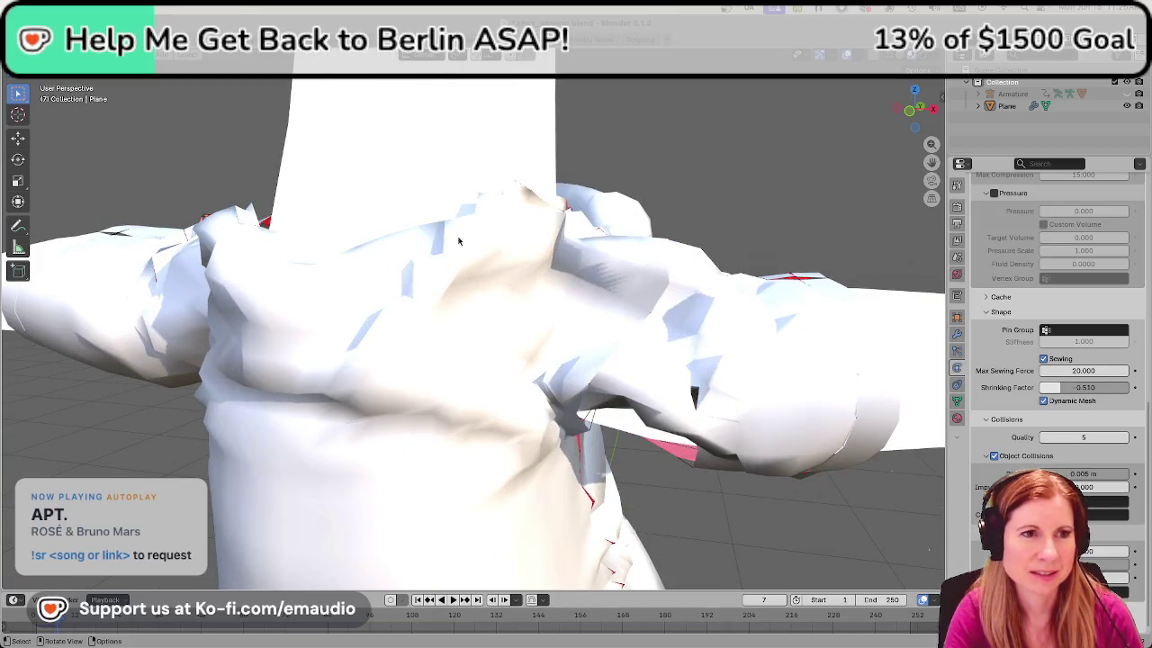
{"action": "middle_click_drag", "start_coordinate": [621, 432], "coordinate": [583, 396]}
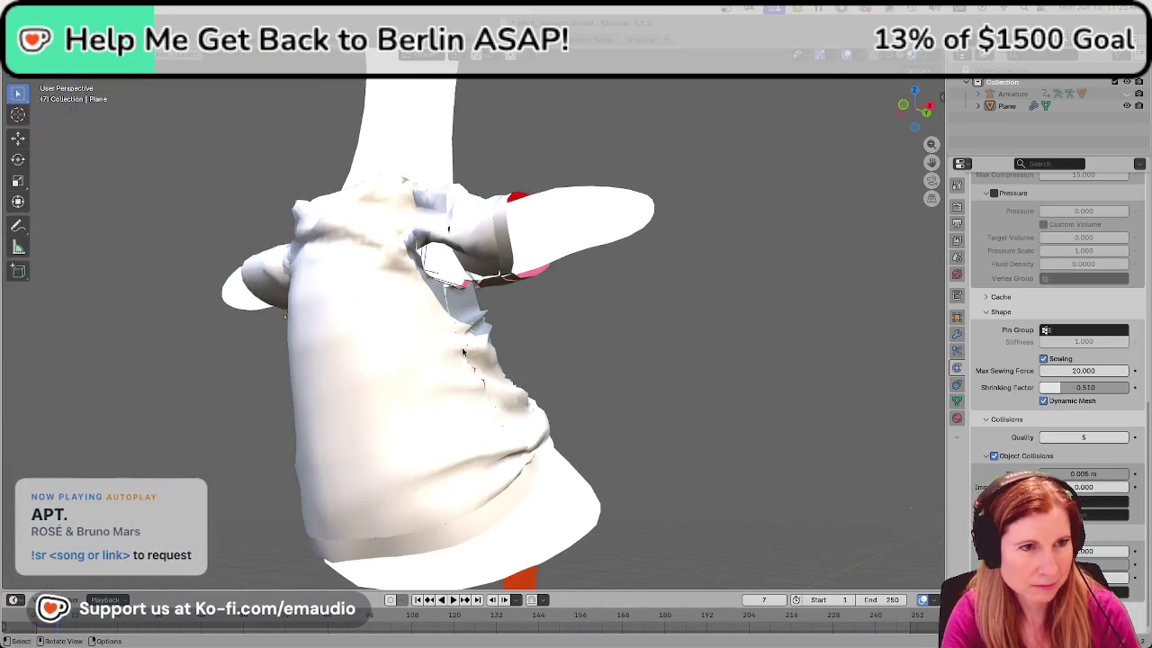
{"action": "mouse_move", "coordinate": [583, 396]}
{"action": "middle_mouse_down"}
{"action": "mouse_move", "coordinate": [402, 327]}
{"action": "mouse_move", "coordinate": [664, 343]}
{"action": "middle_mouse_up"}
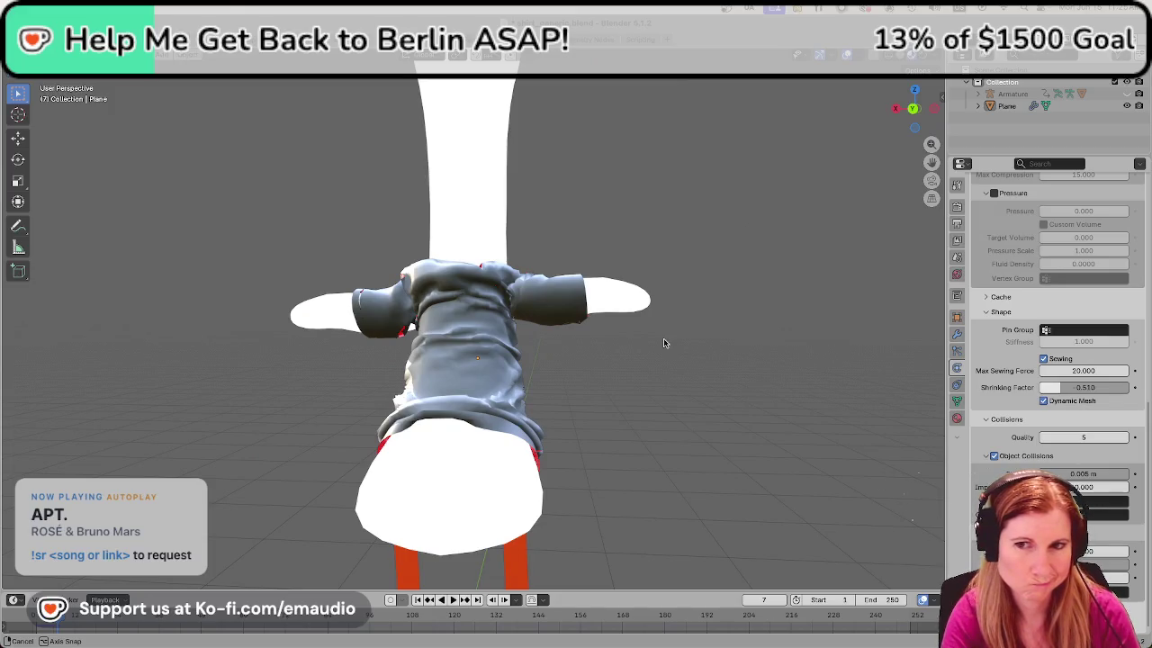
{"action": "middle_click_drag", "start_coordinate": [664, 343], "coordinate": [568, 365]}
{"action": "scroll", "coordinate": [562, 367], "scroll_direction": "down", "scroll_amount": 3}
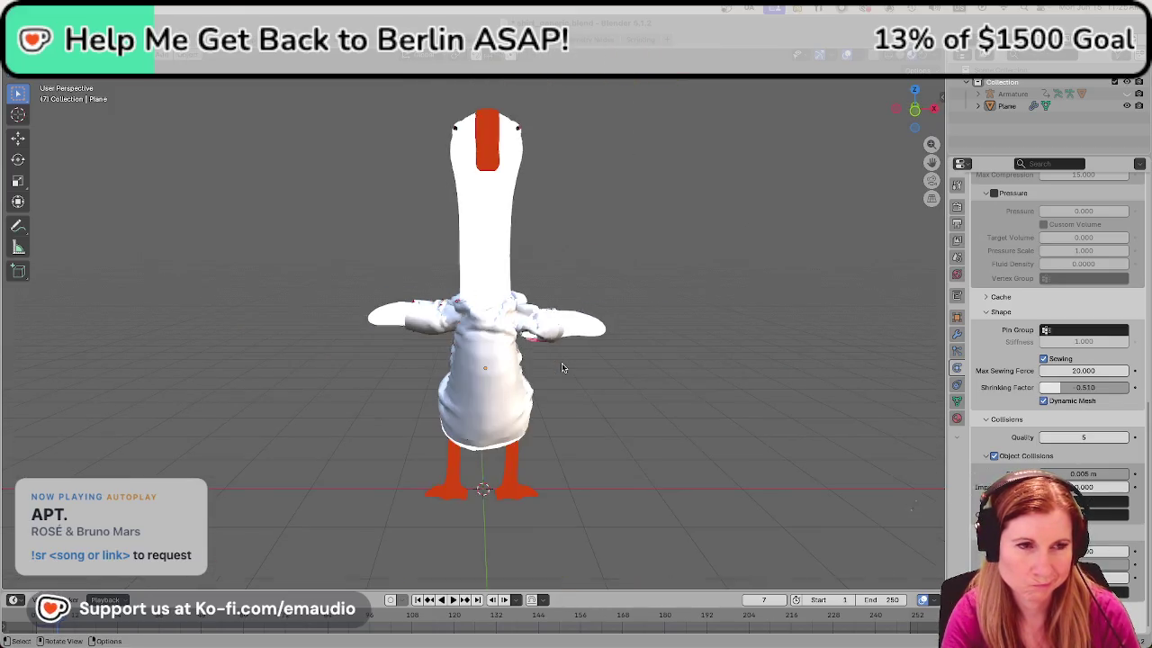
{"action": "scroll", "coordinate": [558, 367], "scroll_direction": "up", "scroll_amount": 4}
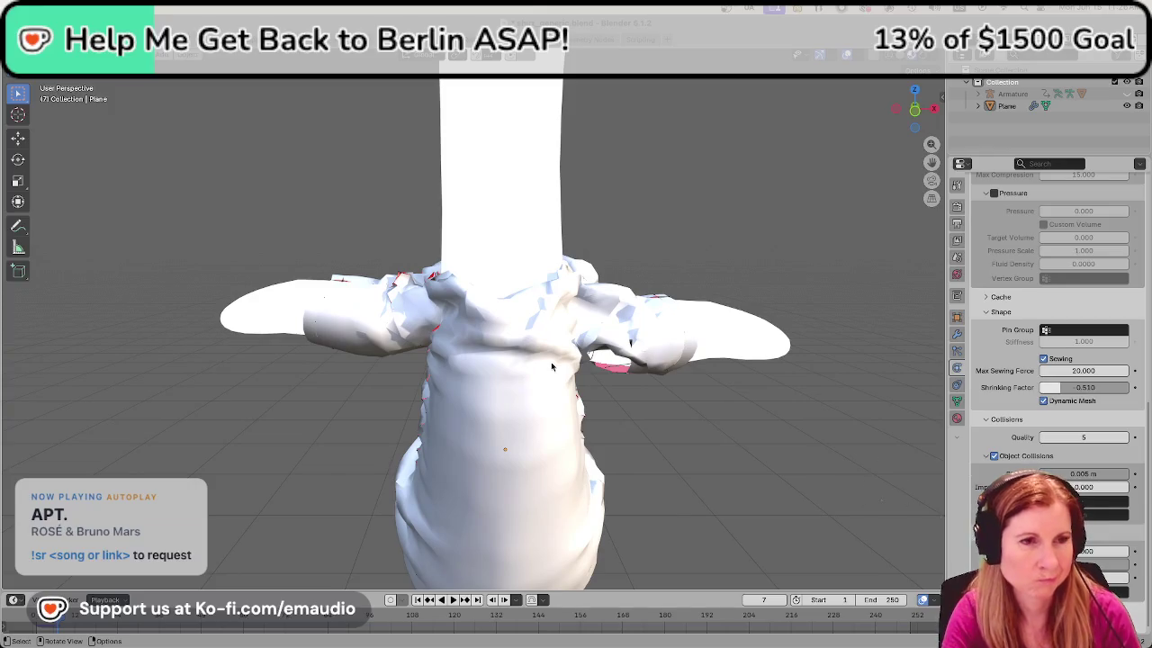
{"action": "key", "text": "shift+Left"}
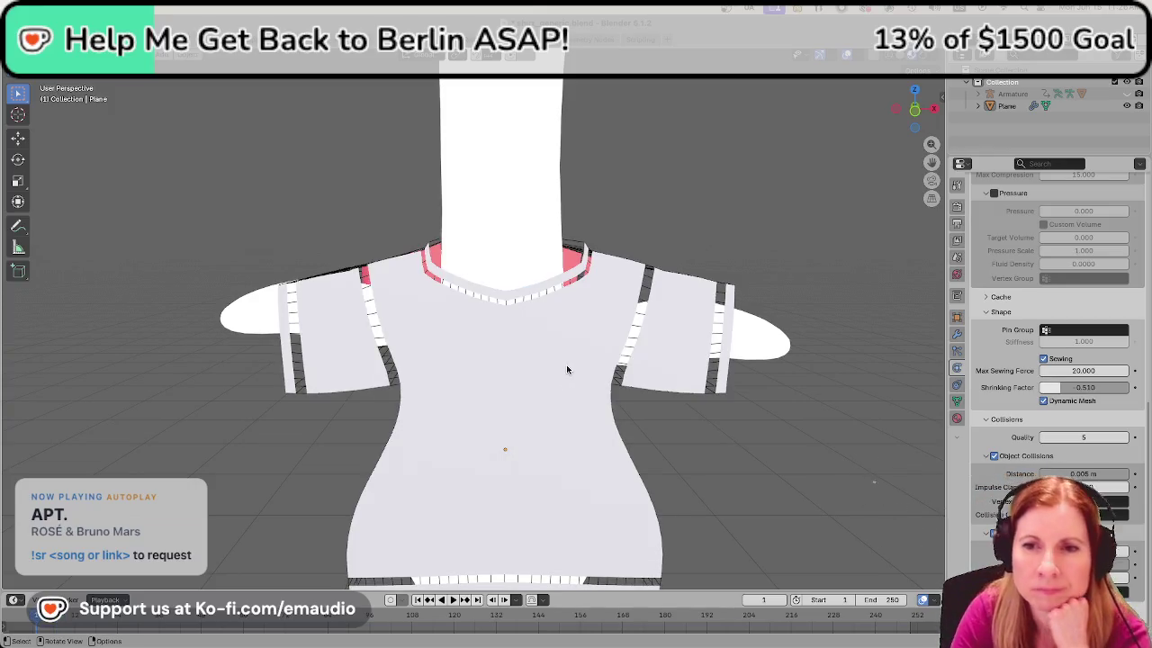
Orbit and zoom around the goose to inspect the flat shirt panels at frame 1
{"action": "scroll", "coordinate": [594, 396], "scroll_direction": "down", "scroll_amount": 4}
{"action": "scroll", "coordinate": [599, 409], "scroll_direction": "down", "scroll_amount": 3}
{"action": "middle_click_drag", "start_coordinate": [592, 417], "coordinate": [678, 433]}
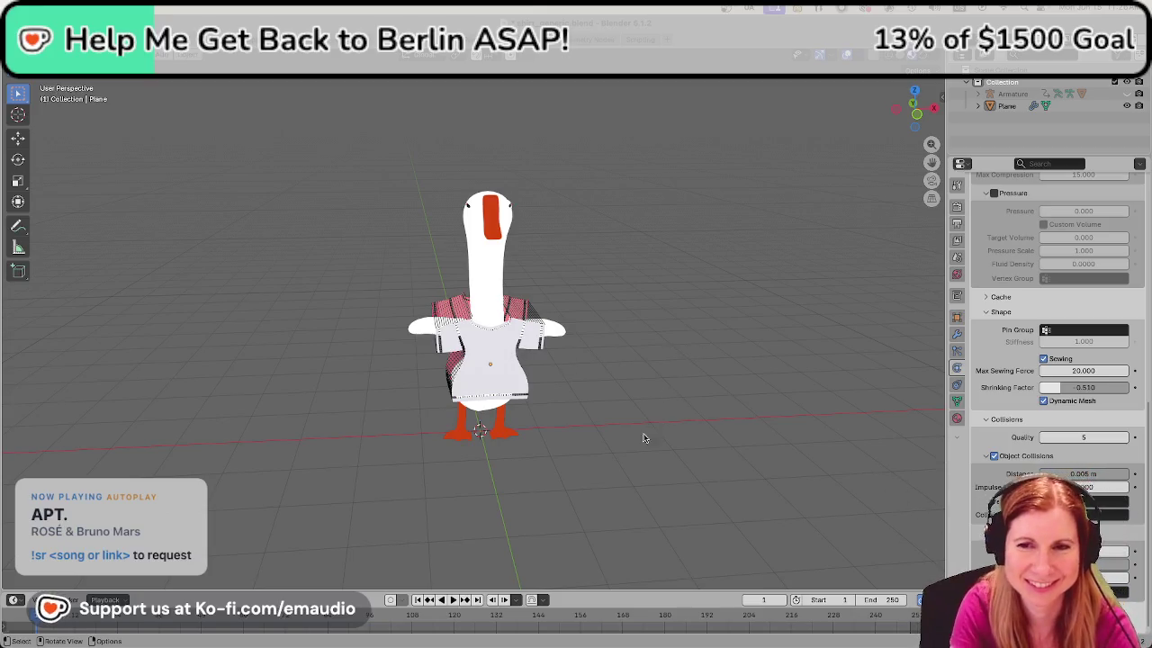
{"action": "middle_click_drag", "start_coordinate": [636, 432], "coordinate": [616, 405]}
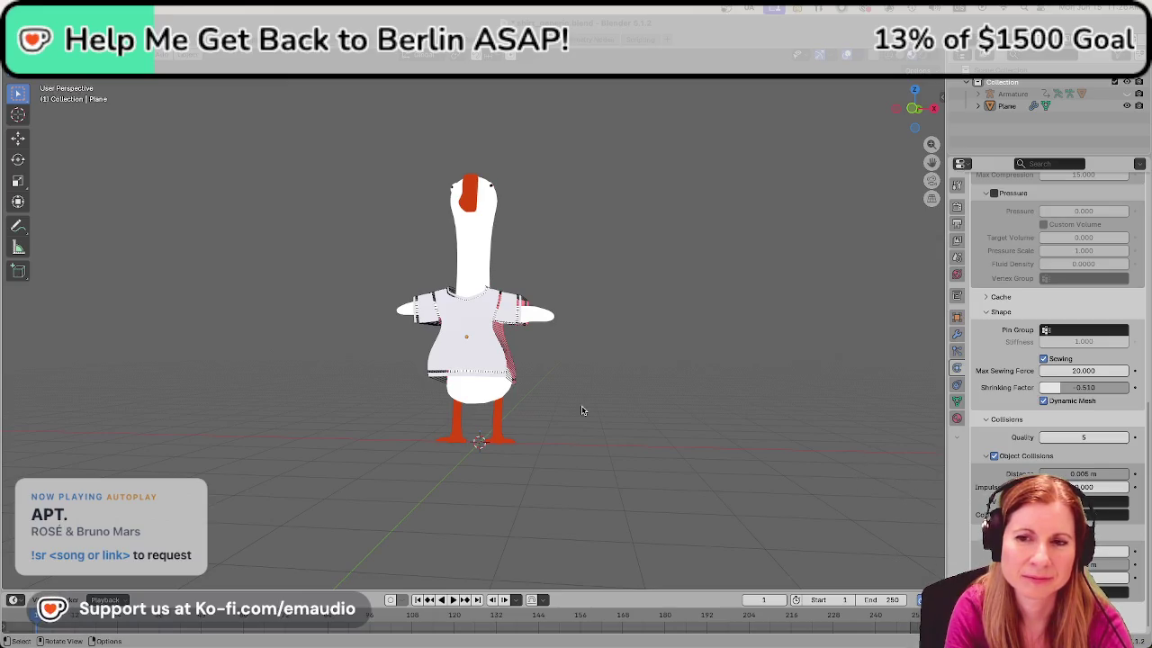
{"action": "scroll", "coordinate": [597, 378], "scroll_direction": "up", "scroll_amount": 3}
{"action": "scroll", "coordinate": [598, 377], "scroll_direction": "up", "scroll_amount": 4}
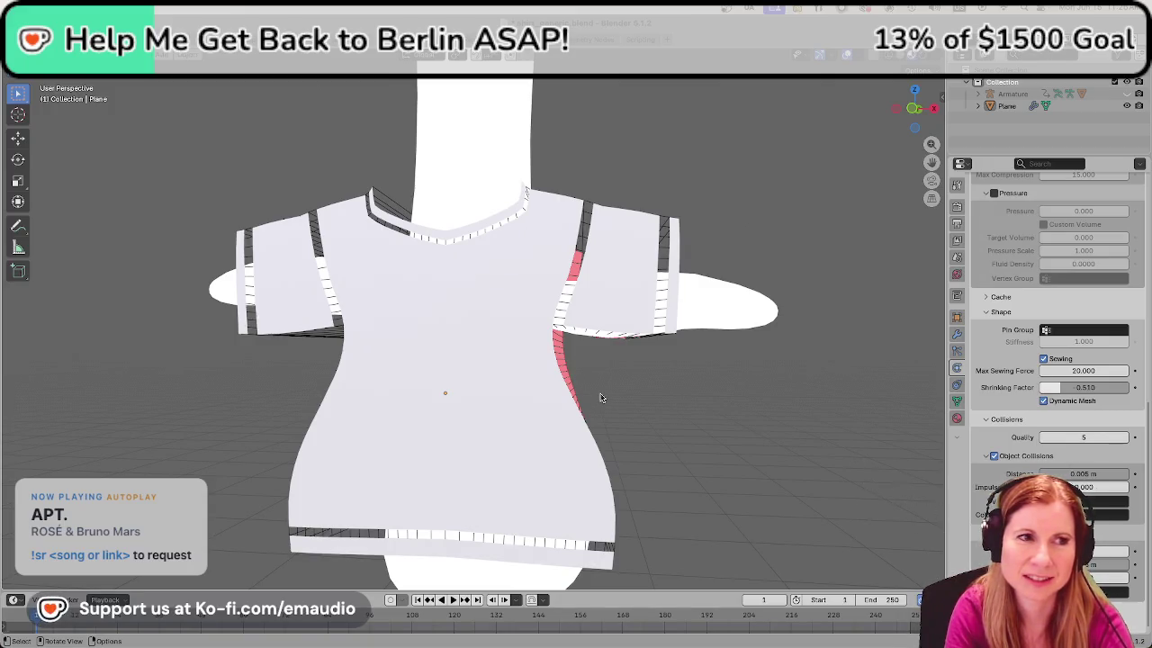
{"action": "scroll", "coordinate": [601, 398], "scroll_direction": "down", "scroll_amount": 3}
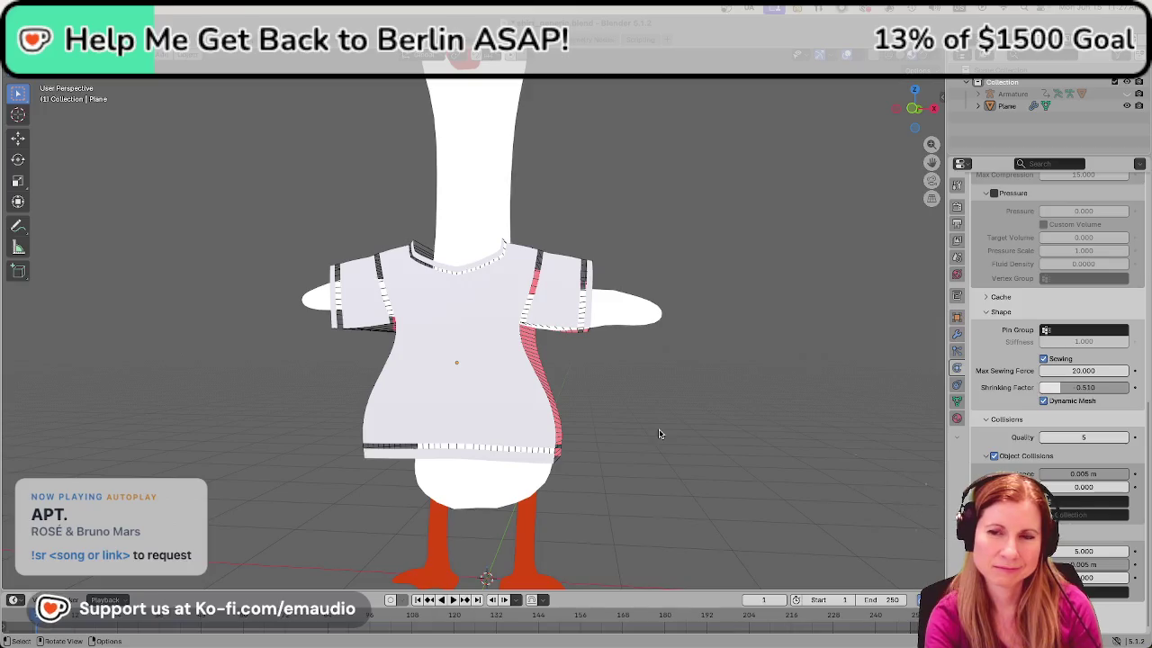
{"action": "middle_click_drag", "start_coordinate": [267, 367], "coordinate": [269, 367]}
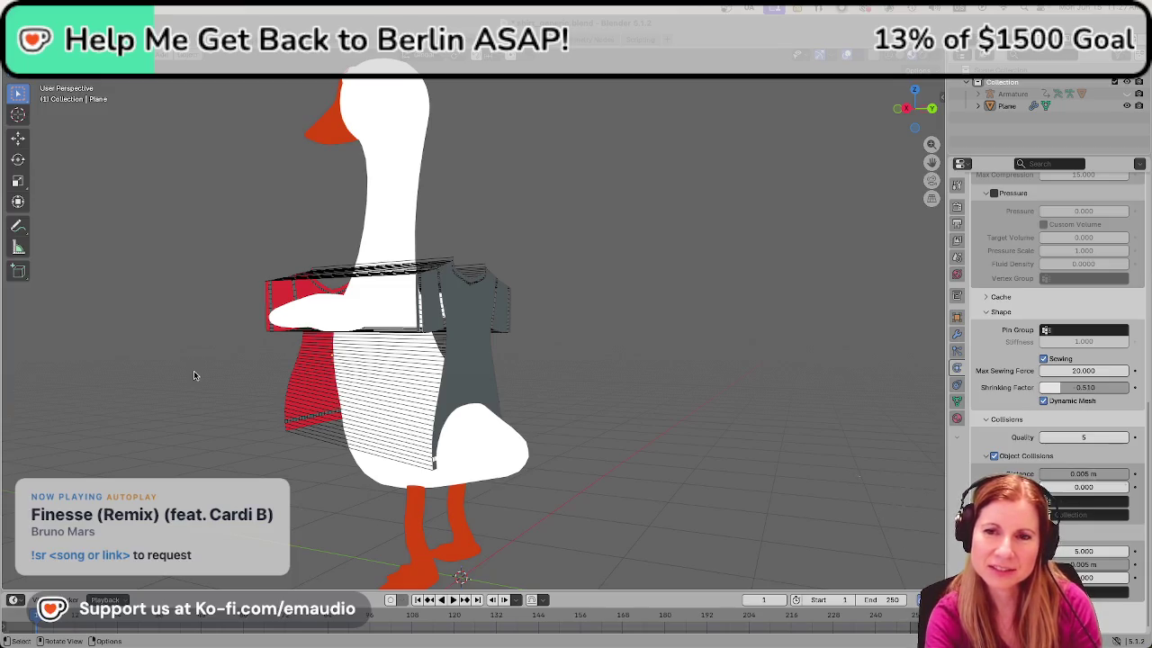
{"action": "middle_click_drag", "start_coordinate": [193, 375], "coordinate": [364, 373]}
{"action": "scroll", "coordinate": [529, 376], "scroll_direction": "up", "scroll_amount": 1}
{"action": "scroll", "coordinate": [513, 375], "scroll_direction": "up", "scroll_amount": 2}
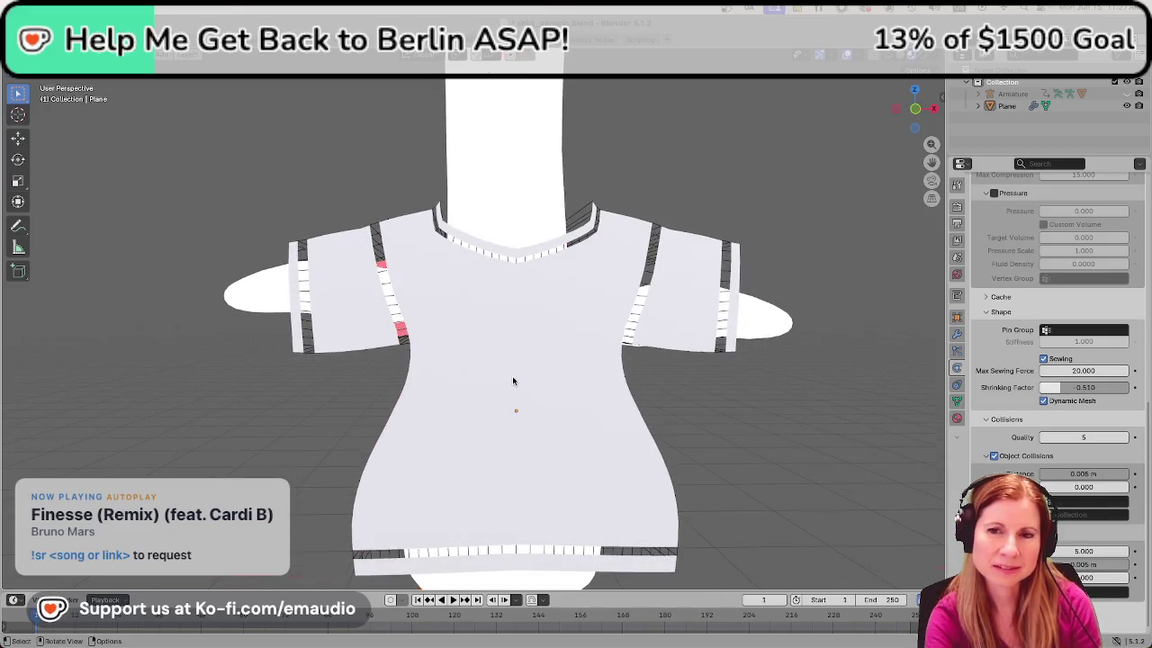
{"action": "scroll", "coordinate": [512, 380], "scroll_direction": "up", "scroll_amount": 2}
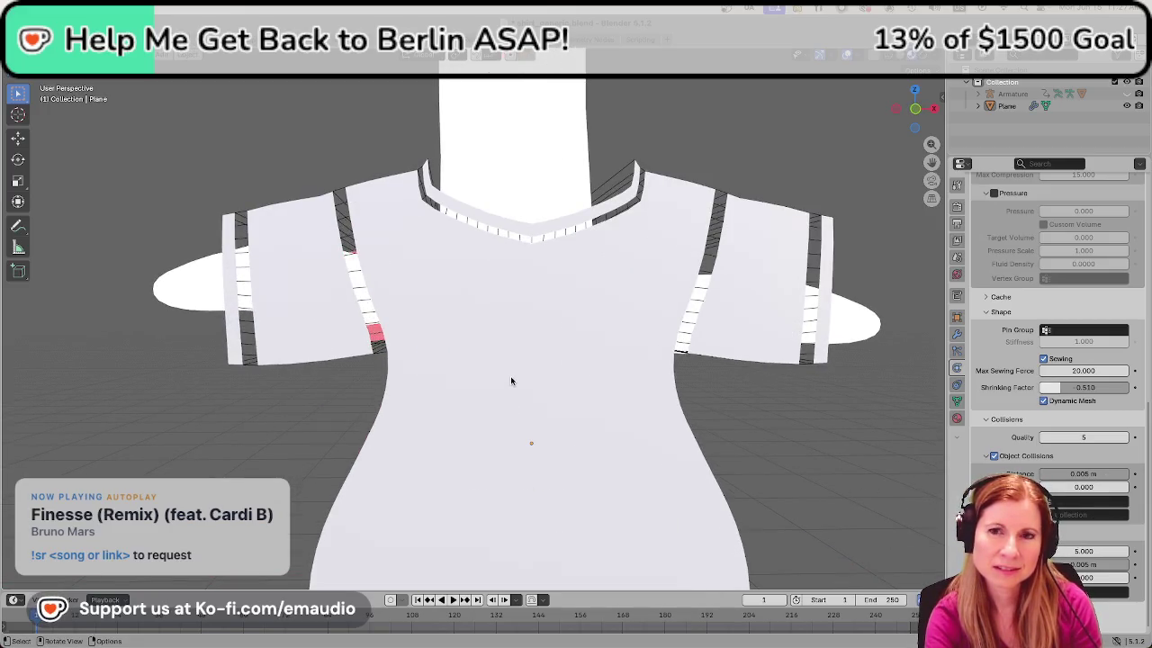
Put the shirt mesh into Edit Mode and view it from a side angle
{"action": "key", "text": "Tab"}
{"action": "key", "text": "Tab"}
{"action": "key", "text": "Tab"}
{"action": "key", "text": "Tab"}
{"action": "key", "text": "Tab"}
{"action": "key", "text": "Tab"}
{"action": "key", "text": "Tab"}
{"action": "key", "text": "Tab"}
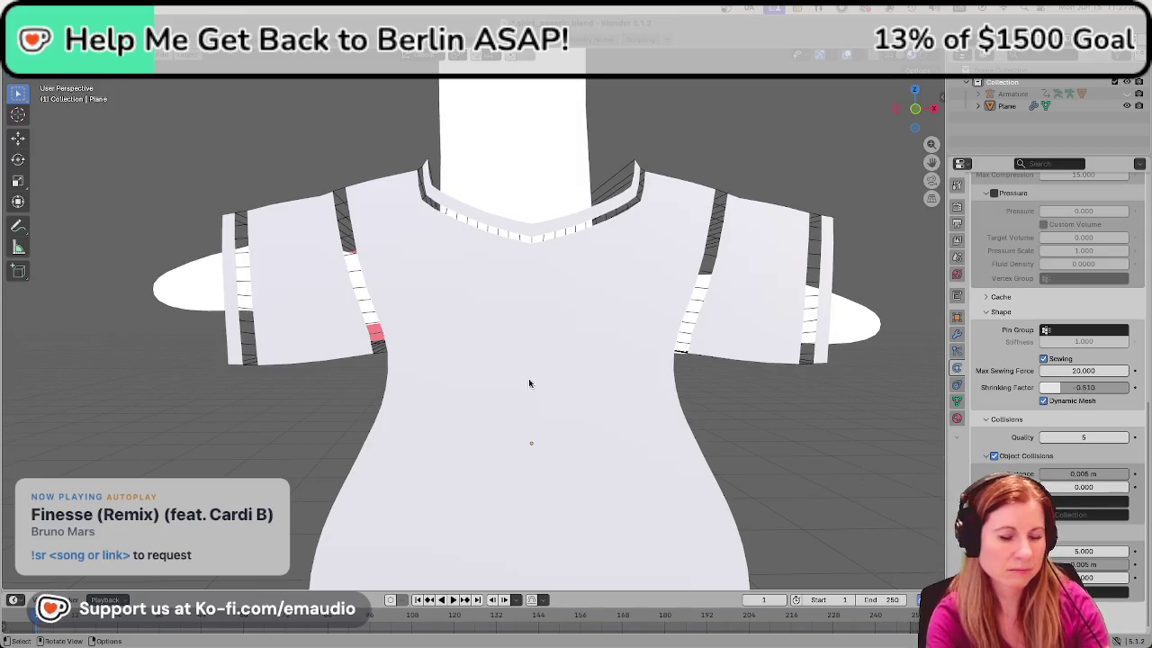
{"action": "middle_click_drag", "start_coordinate": [632, 340], "coordinate": [582, 348], "text": "shift"}
{"action": "scroll", "coordinate": [580, 349], "scroll_direction": "down", "scroll_amount": 4}
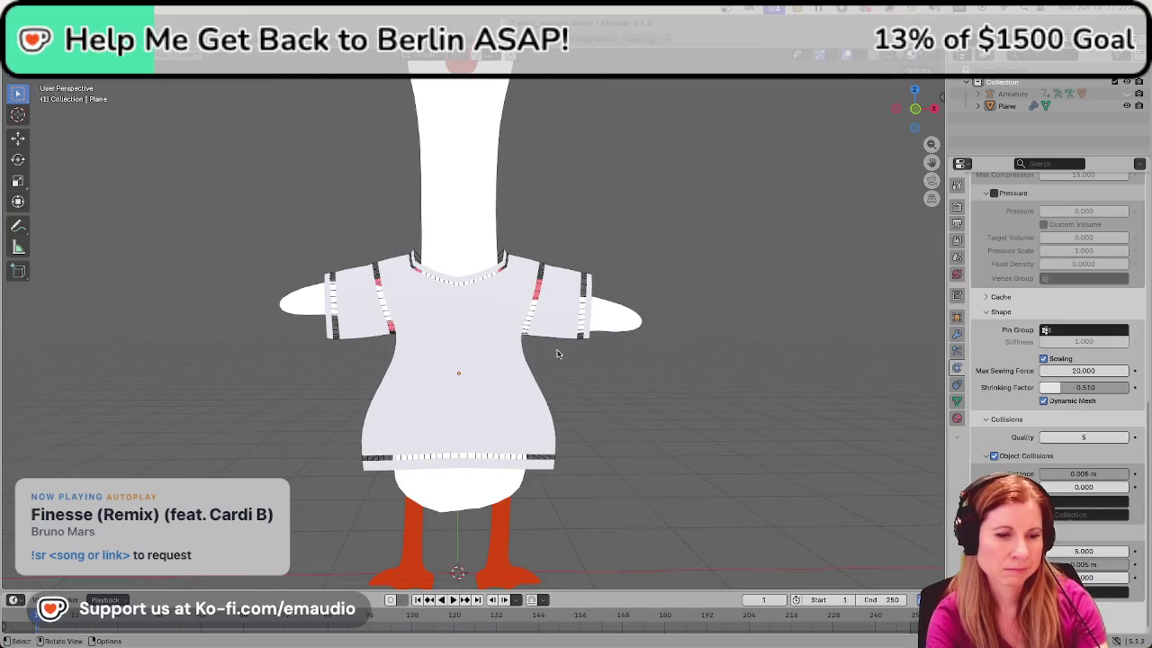
{"action": "key", "text": "Tab"}
{"action": "scroll", "coordinate": [581, 349], "scroll_direction": "up", "scroll_amount": 3}
{"action": "mouse_move", "coordinate": [580, 348]}
{"action": "middle_mouse_down"}
{"action": "mouse_move", "coordinate": [504, 351]}
{"action": "mouse_move", "coordinate": [538, 335]}
{"action": "middle_mouse_up"}
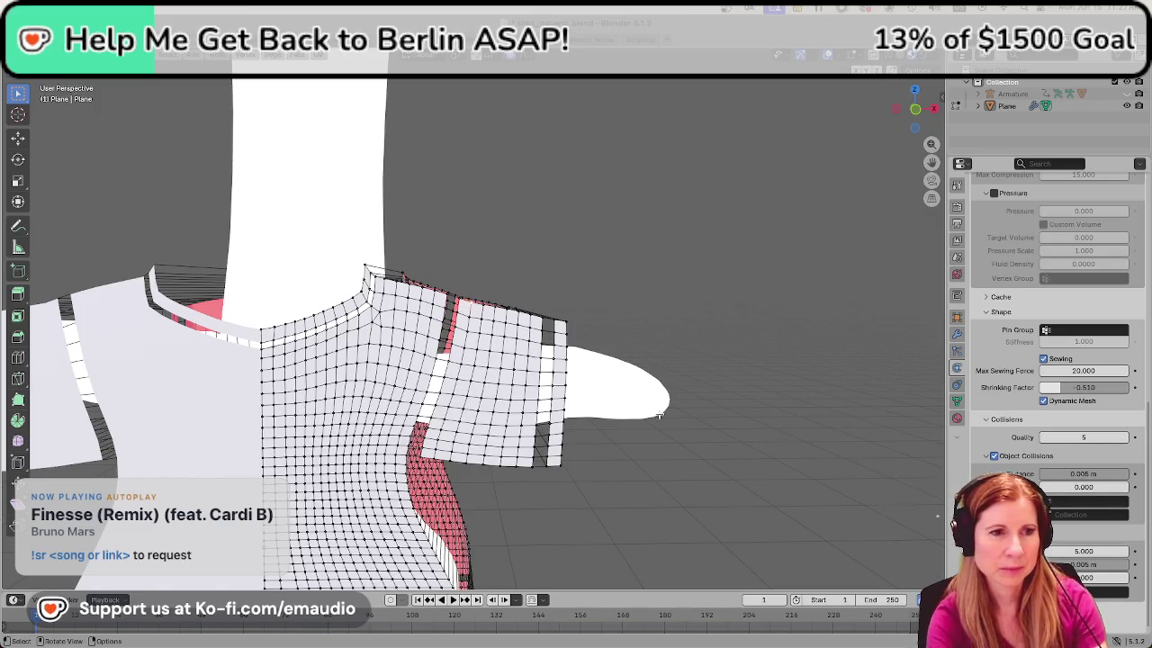
In front orthographic view, box-select the block of sleeve panel faces beside the torso
{"action": "middle_click_drag", "start_coordinate": [623, 409], "coordinate": [566, 390]}
{"action": "scroll", "coordinate": [496, 394], "scroll_direction": "down", "scroll_amount": 5}
{"action": "mouse_move", "coordinate": [496, 393]}
{"action": "middle_mouse_down"}
{"action": "mouse_move", "coordinate": [463, 388]}
{"action": "mouse_move", "coordinate": [457, 500]}
{"action": "mouse_move", "coordinate": [531, 460]}
{"action": "mouse_move", "coordinate": [275, 426]}
{"action": "middle_mouse_up"}
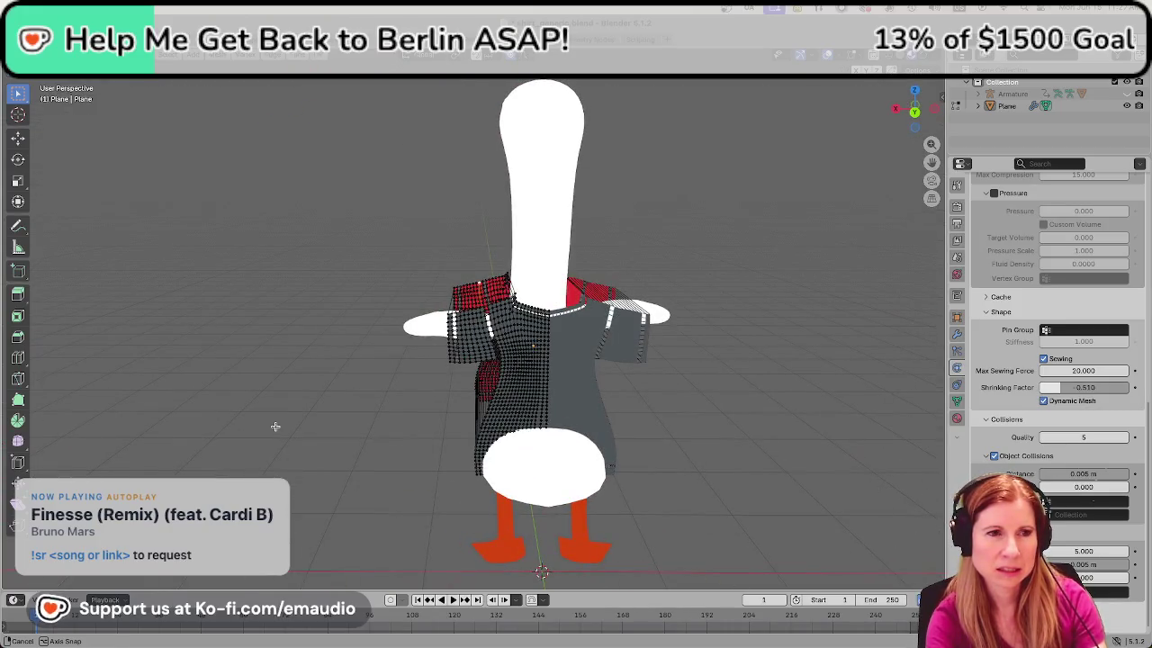
{"action": "key", "text": "KP_1"}
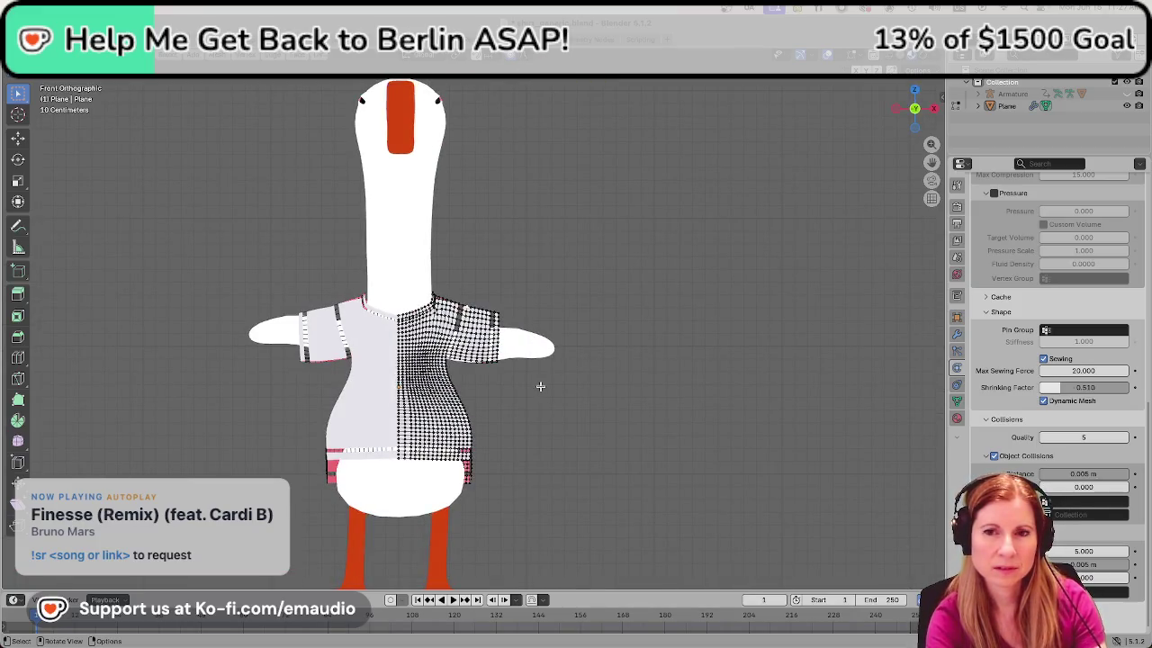
{"action": "scroll", "coordinate": [540, 386], "scroll_direction": "up", "scroll_amount": 2}
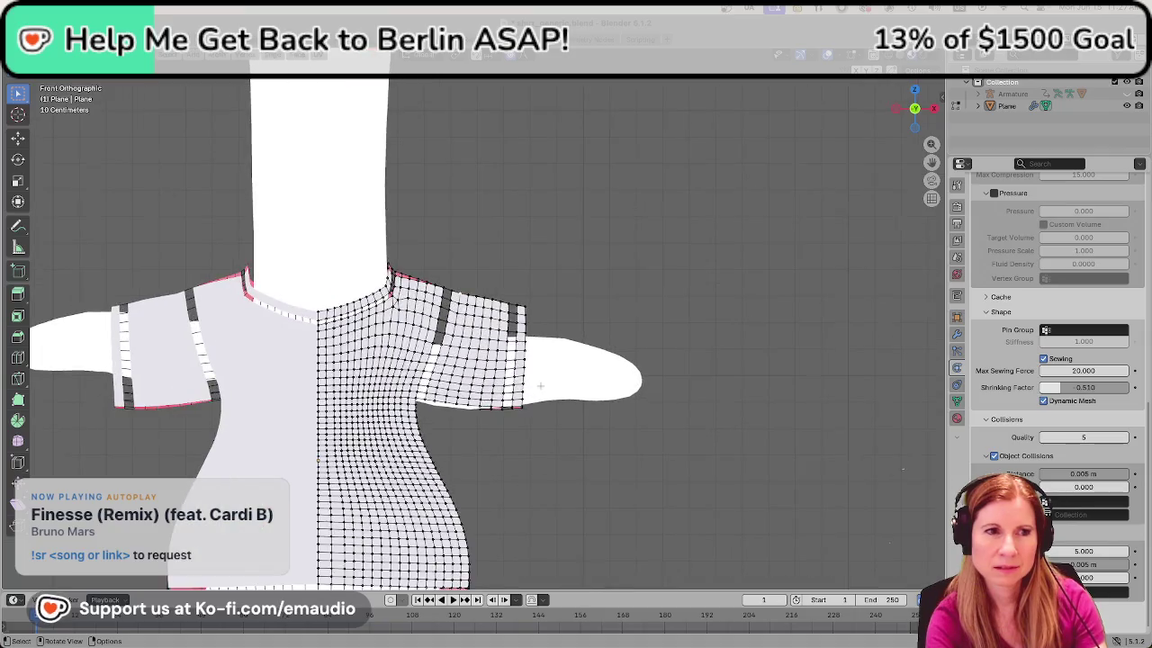
{"action": "scroll", "coordinate": [540, 385], "scroll_direction": "up", "scroll_amount": 2}
{"action": "scroll", "coordinate": [540, 385], "scroll_direction": "up", "scroll_amount": 2}
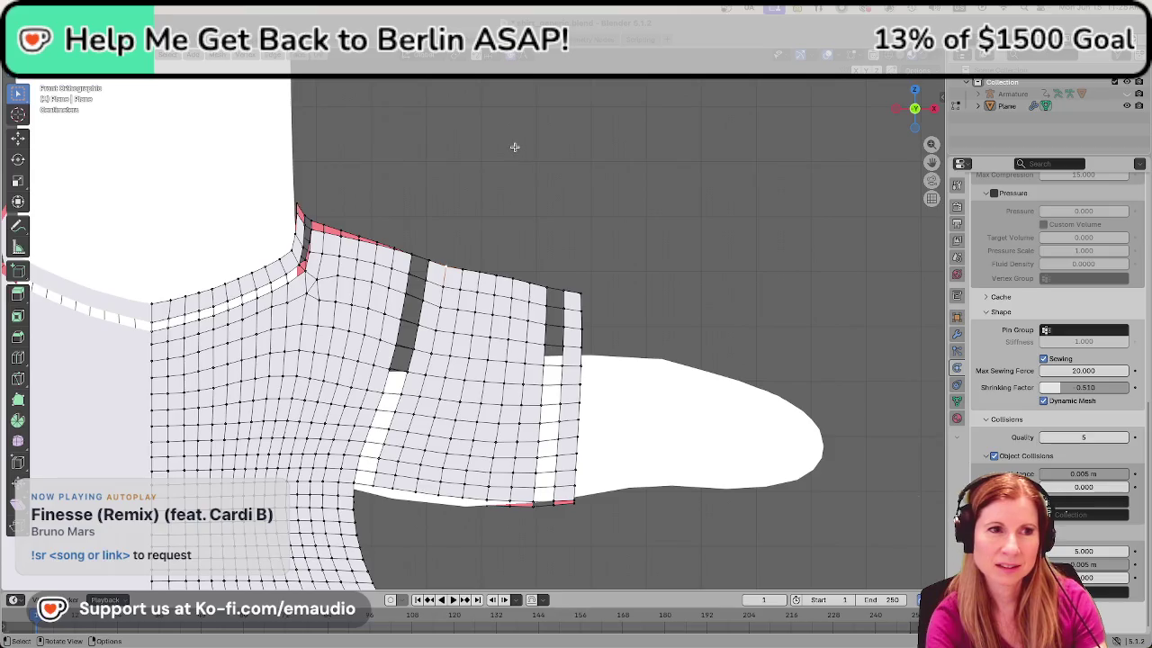
{"action": "left_click", "coordinate": [822, 57]}
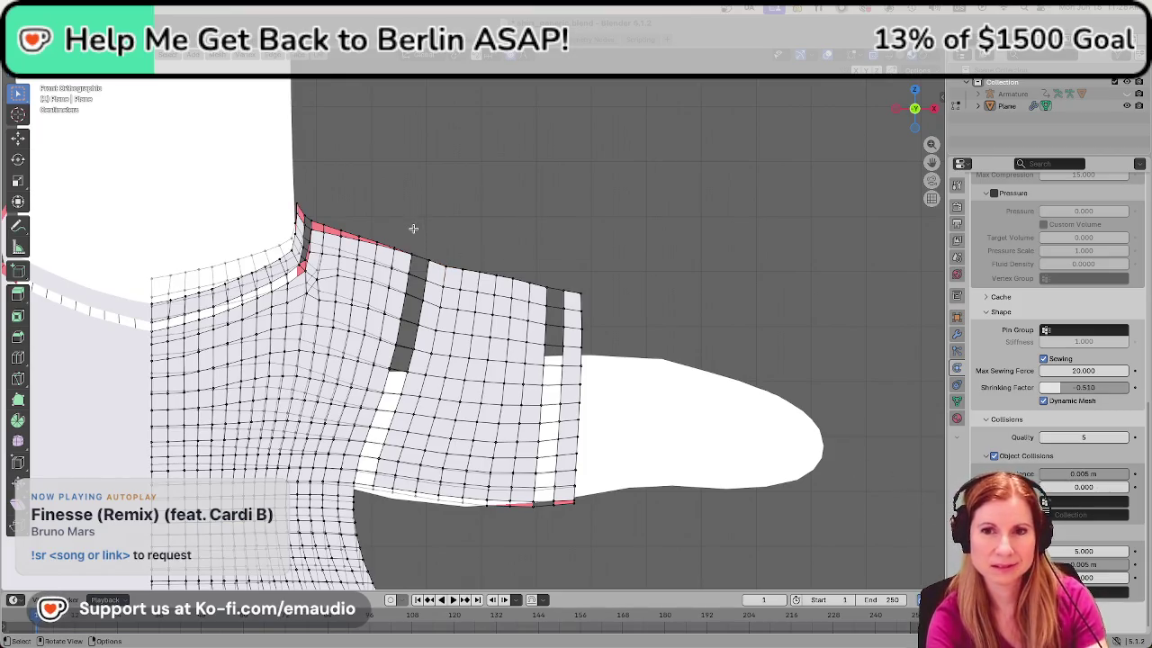
{"action": "left_click_drag", "start_coordinate": [415, 206], "coordinate": [619, 543], "text": "shift"}
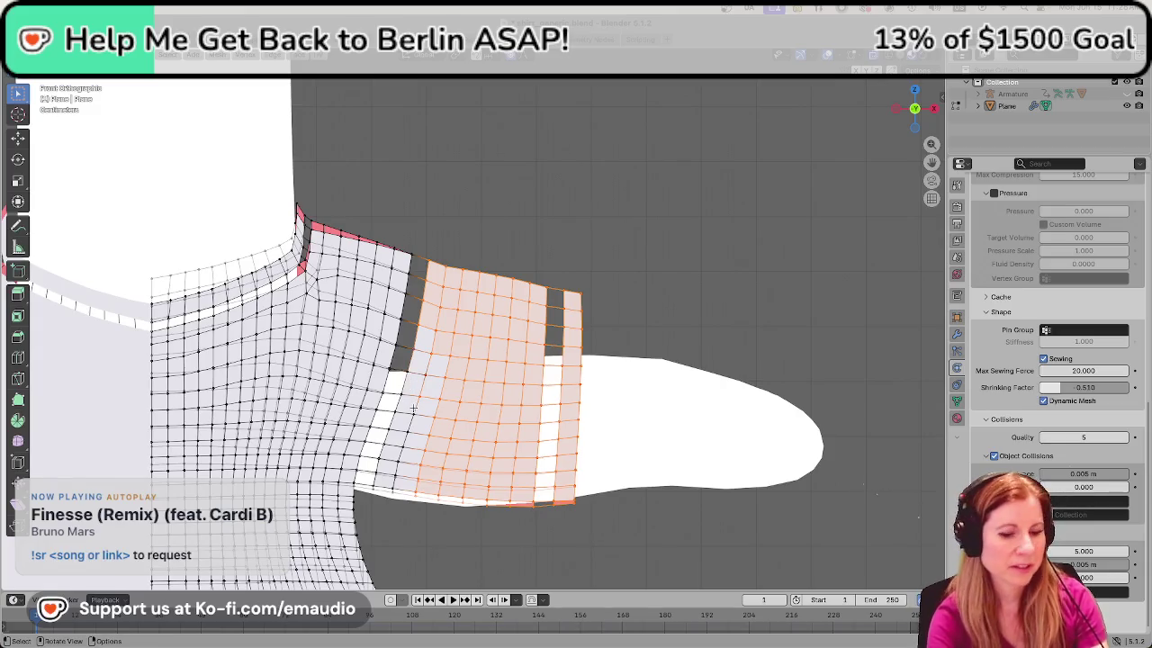
In face select mode, box-select the sleeve panel faces and add the adjacent column
{"action": "key", "text": "3"}
{"action": "left_click", "coordinate": [422, 248]}
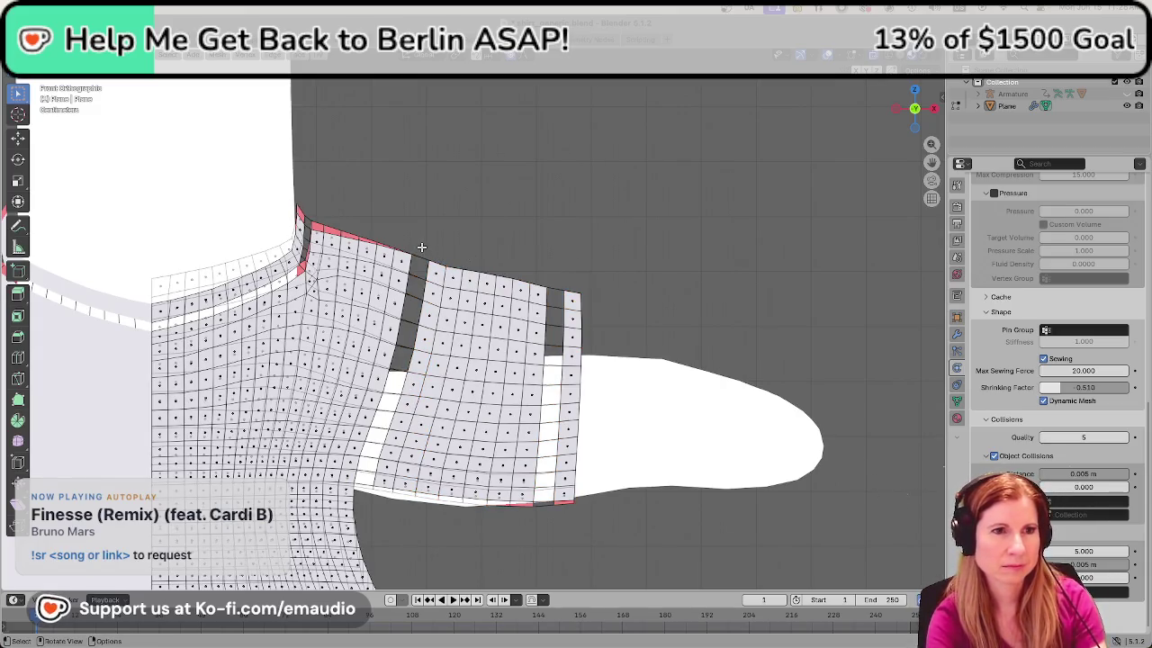
{"action": "left_click_drag", "start_coordinate": [411, 240], "coordinate": [607, 543]}
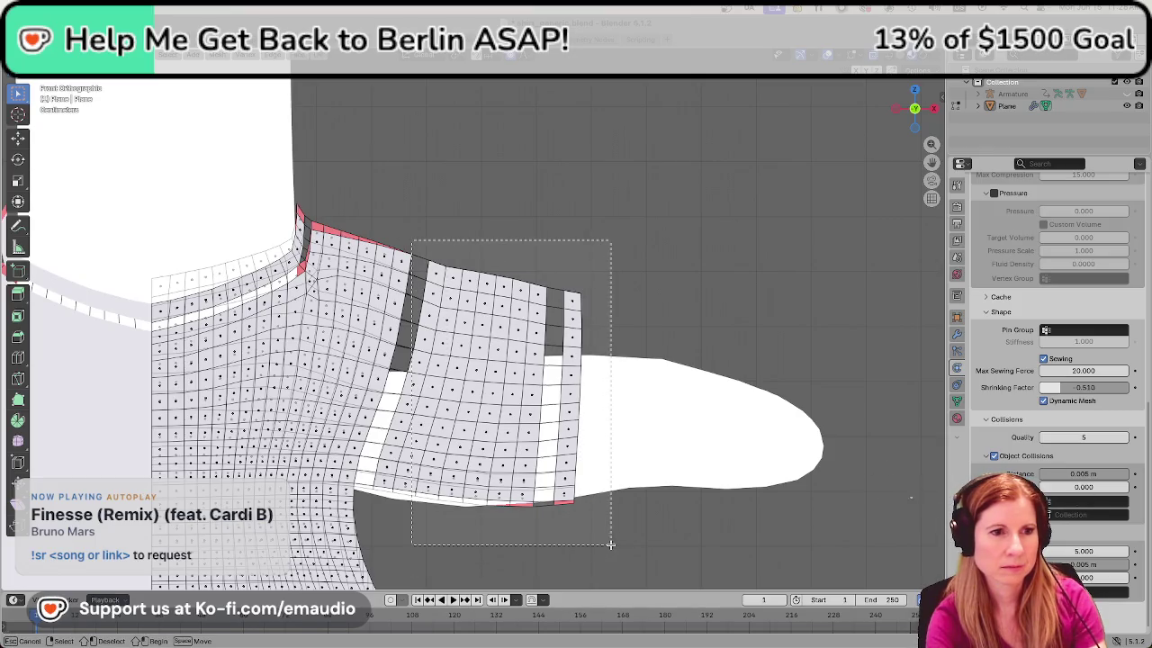
{"action": "left_click", "coordinate": [385, 474], "text": "alt+shift"}
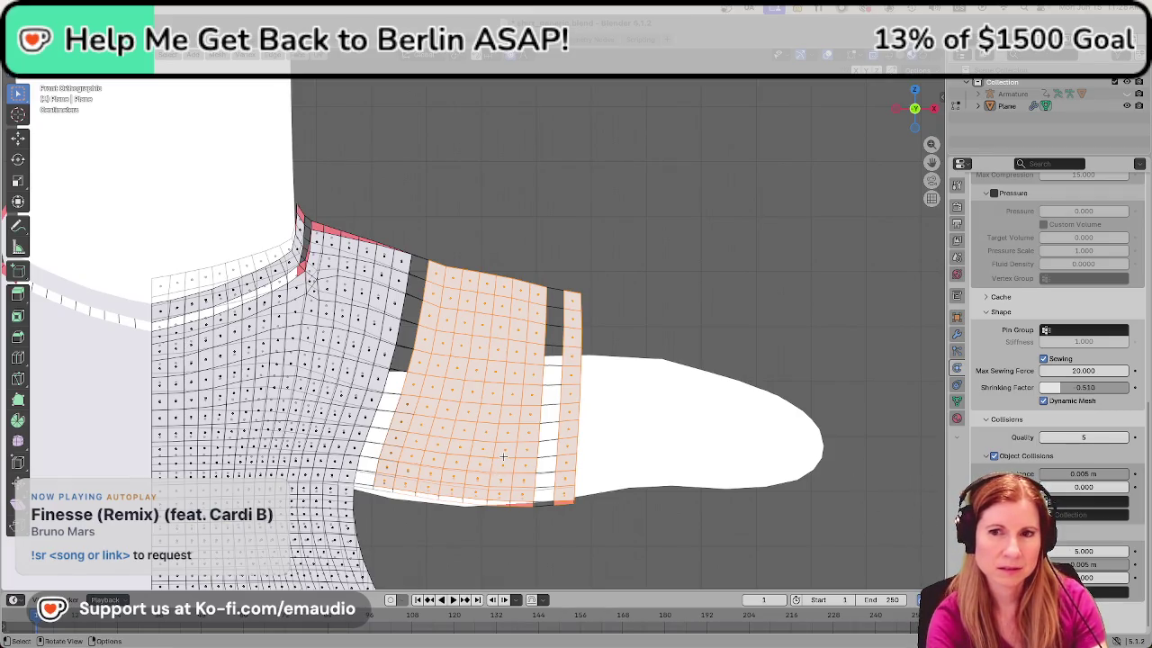
Orbit around the sleeve to verify the selected faces, then bring up the face menu
{"action": "mouse_move", "coordinate": [504, 459]}
{"action": "middle_mouse_down"}
{"action": "mouse_move", "coordinate": [504, 425]}
{"action": "mouse_move", "coordinate": [537, 426]}
{"action": "mouse_move", "coordinate": [531, 444]}
{"action": "middle_mouse_up"}
{"action": "middle_click_drag", "start_coordinate": [522, 461], "coordinate": [508, 447]}
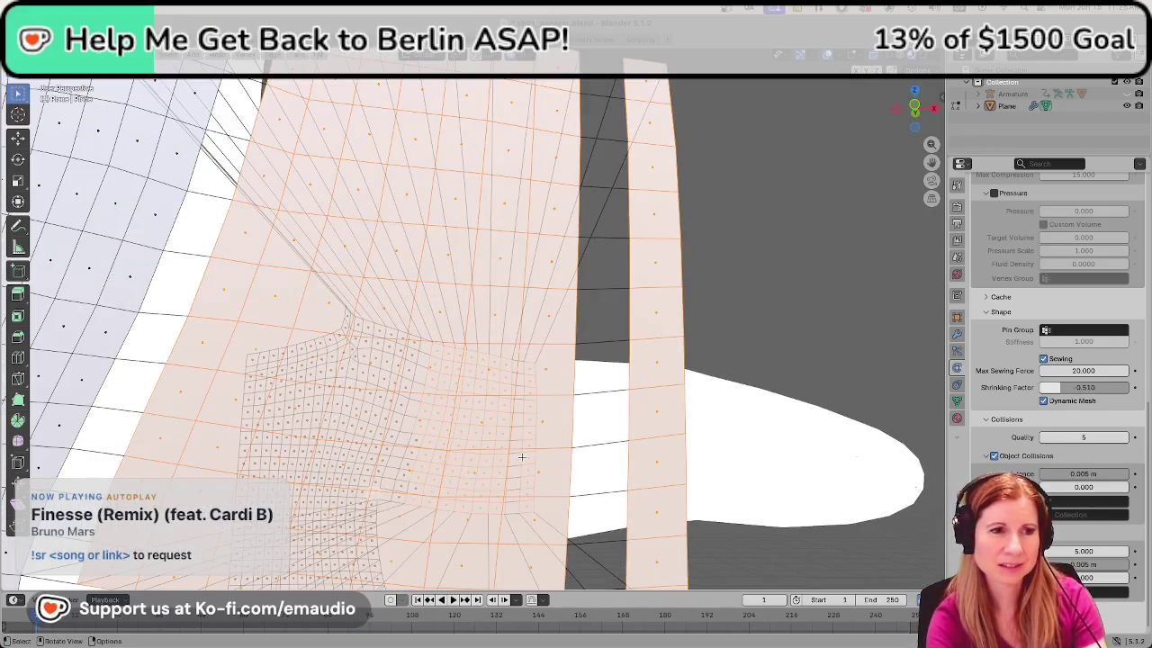
{"action": "mouse_move", "coordinate": [632, 403]}
{"action": "middle_mouse_down"}
{"action": "mouse_move", "coordinate": [359, 391]}
{"action": "mouse_move", "coordinate": [553, 330]}
{"action": "middle_mouse_up"}
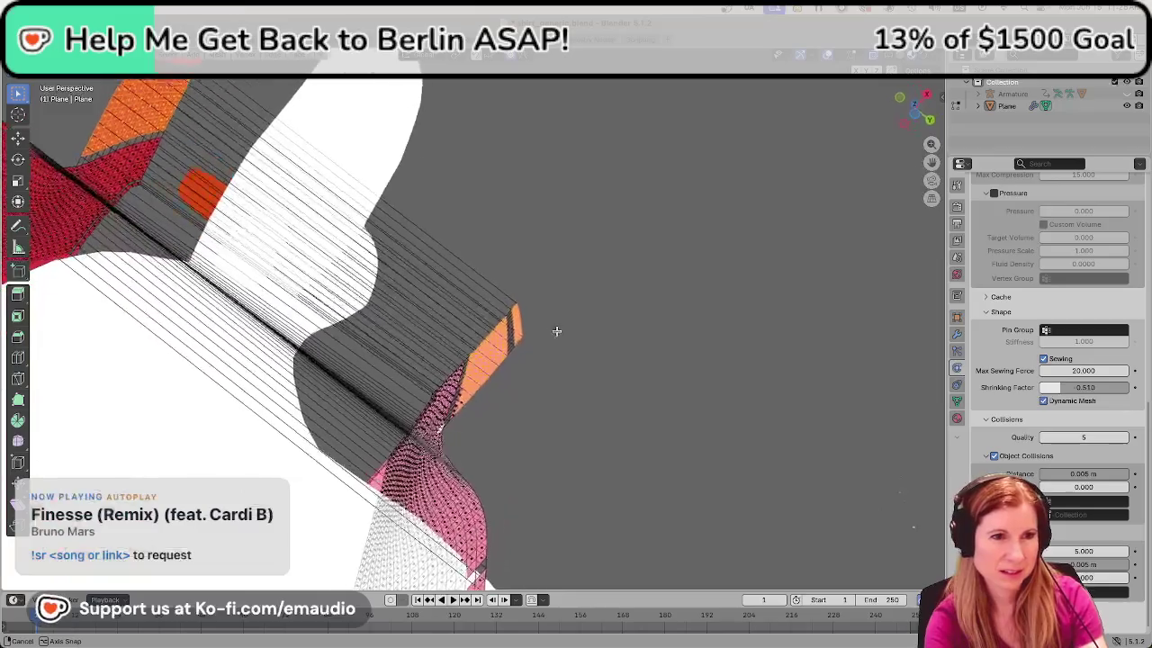
{"action": "mouse_move", "coordinate": [552, 330]}
{"action": "middle_mouse_down"}
{"action": "mouse_move", "coordinate": [627, 437]}
{"action": "mouse_move", "coordinate": [475, 448]}
{"action": "mouse_move", "coordinate": [477, 422]}
{"action": "middle_mouse_up"}
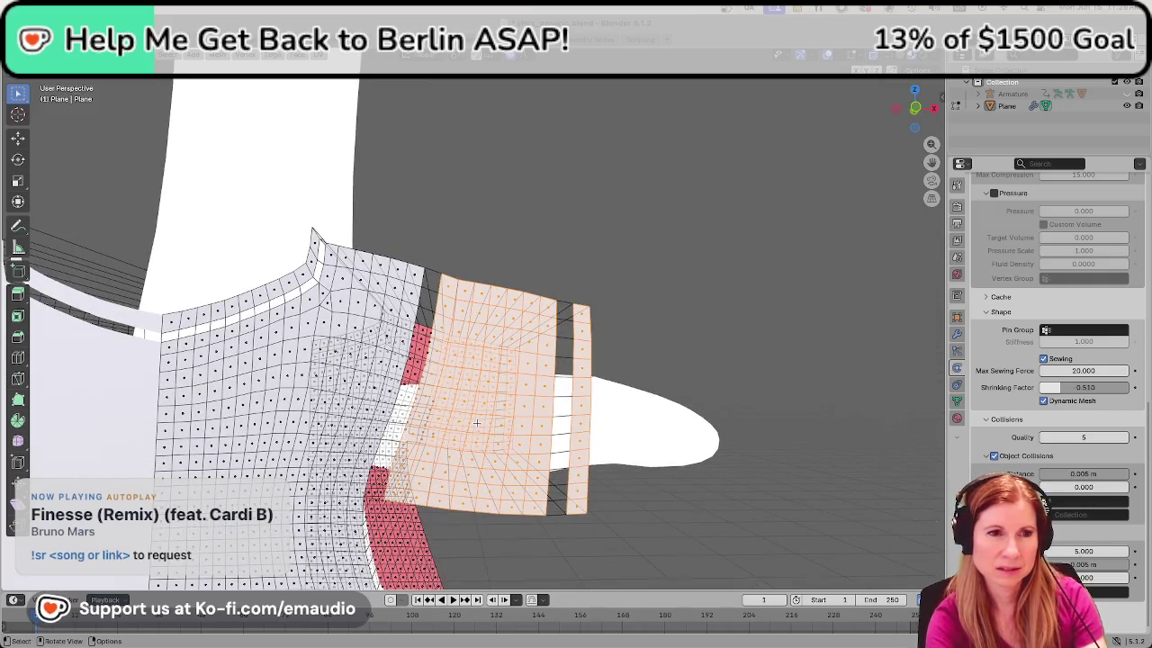
{"action": "key", "text": "ctrl+f"}
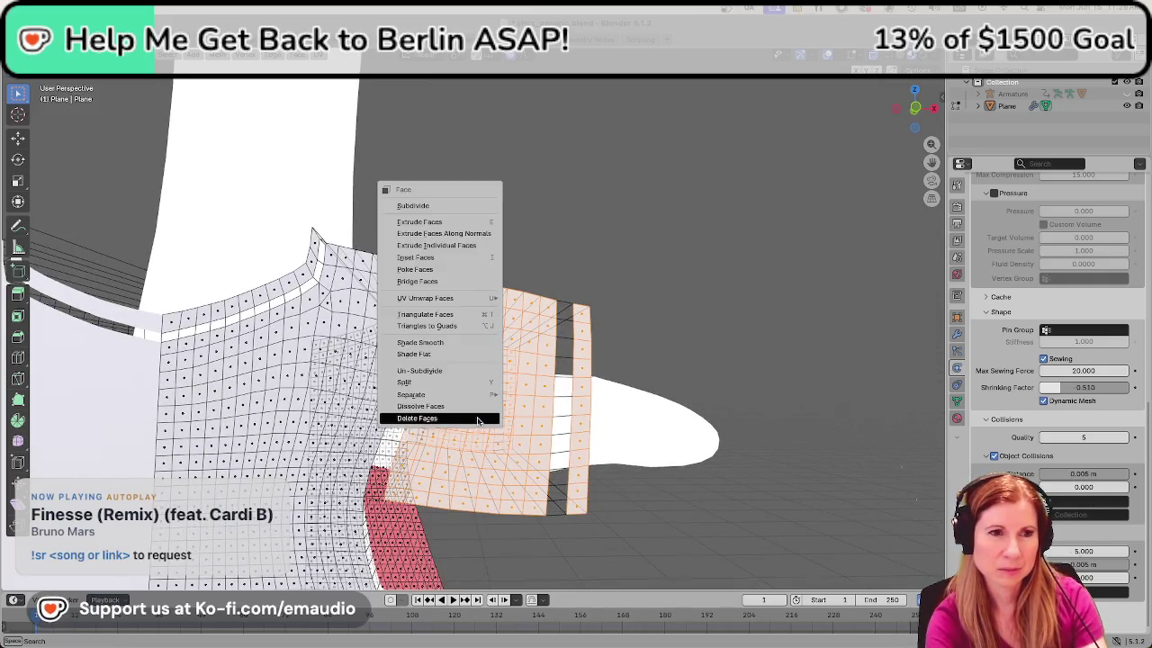
Delete the selected sleeve panel faces and view the garment from the front
{"action": "left_click", "coordinate": [478, 420]}
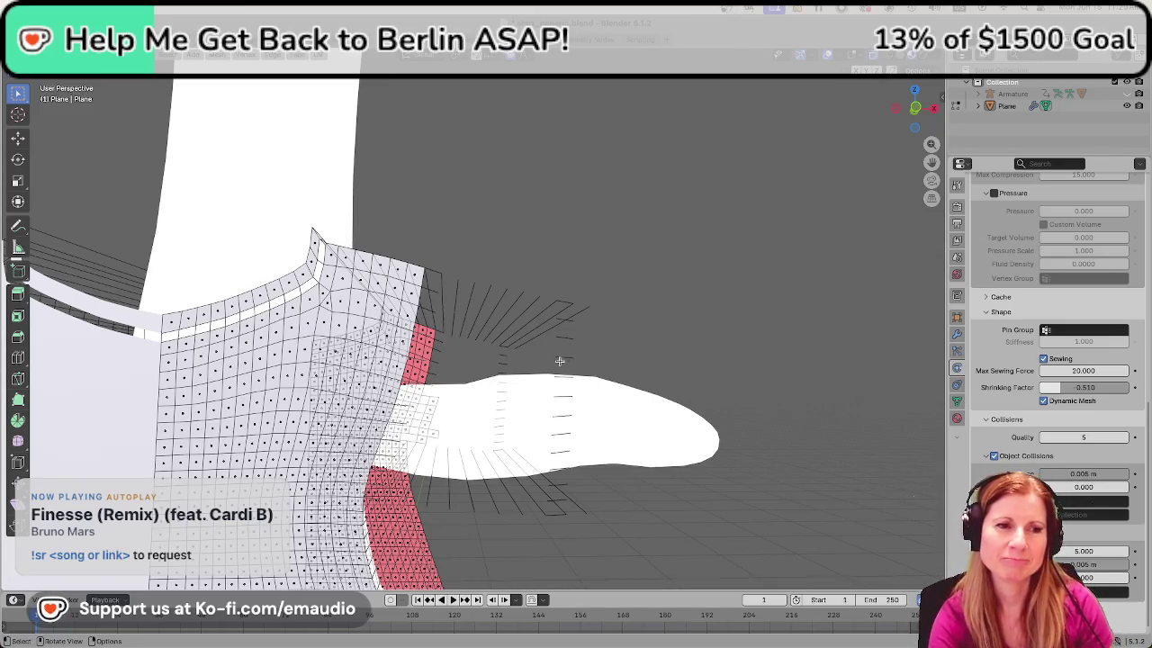
{"action": "middle_click_drag", "start_coordinate": [706, 351], "coordinate": [406, 365]}
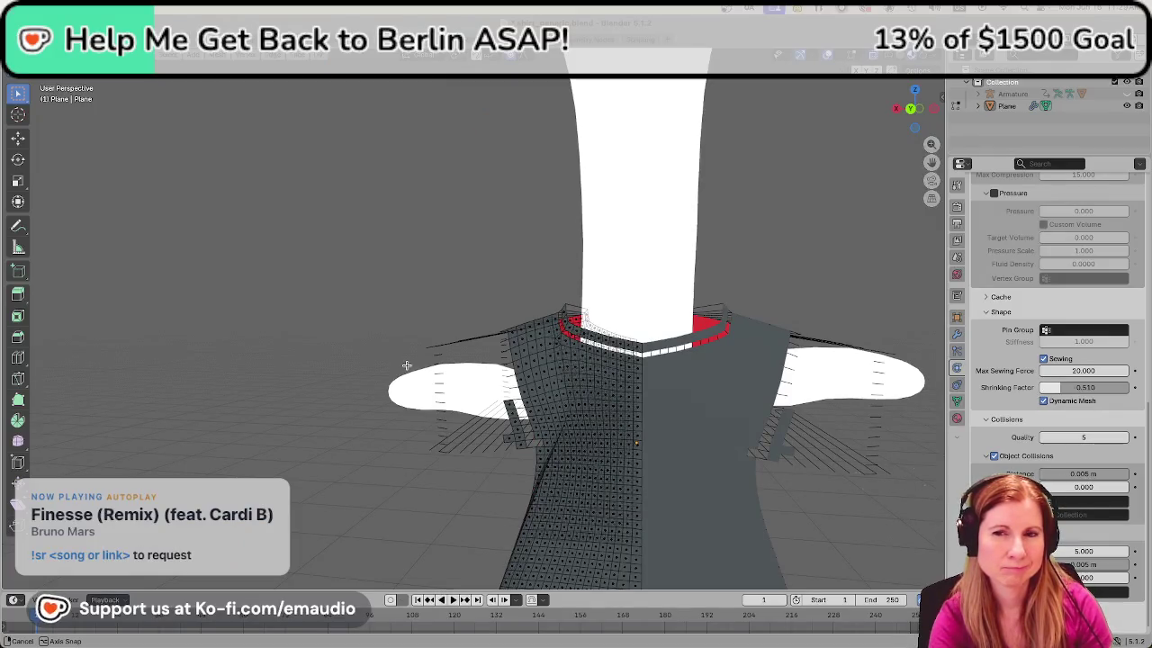
Box-select the leftover sewing edges by the shoulder and dissolve them
{"action": "mouse_move", "coordinate": [406, 365]}
{"action": "middle_mouse_down"}
{"action": "mouse_move", "coordinate": [535, 356]}
{"action": "mouse_move", "coordinate": [535, 342]}
{"action": "middle_mouse_up"}
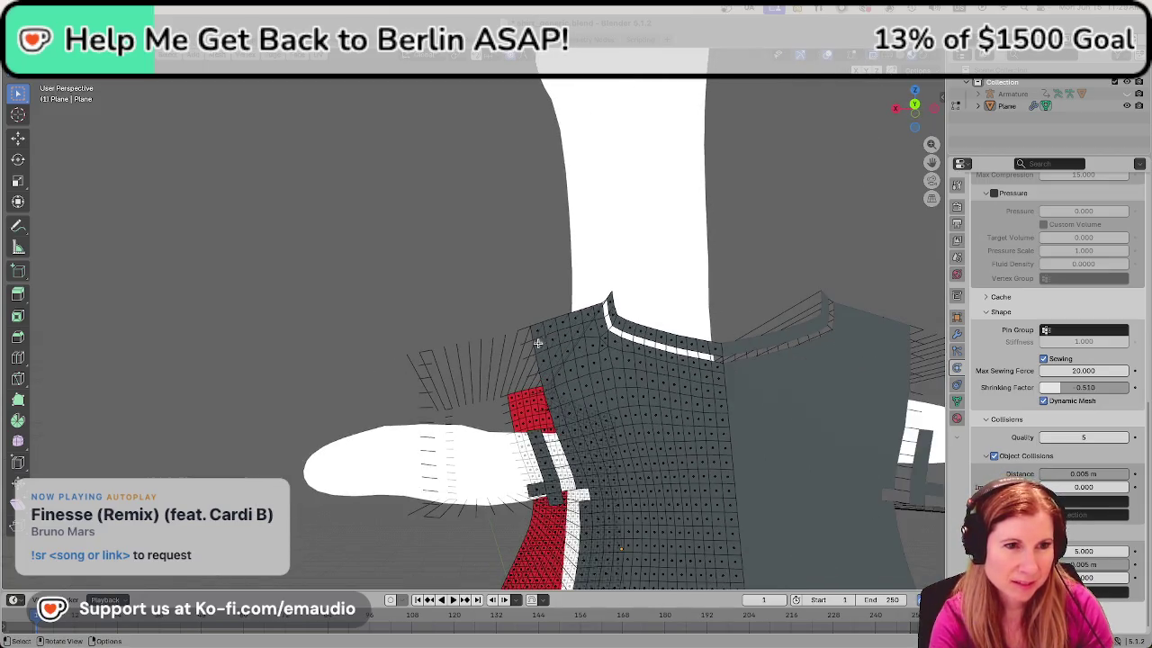
{"action": "mouse_move", "coordinate": [352, 298]}
{"action": "left_mouse_down"}
{"action": "mouse_move", "coordinate": [463, 559]}
{"action": "mouse_move", "coordinate": [519, 540]}
{"action": "left_mouse_up"}
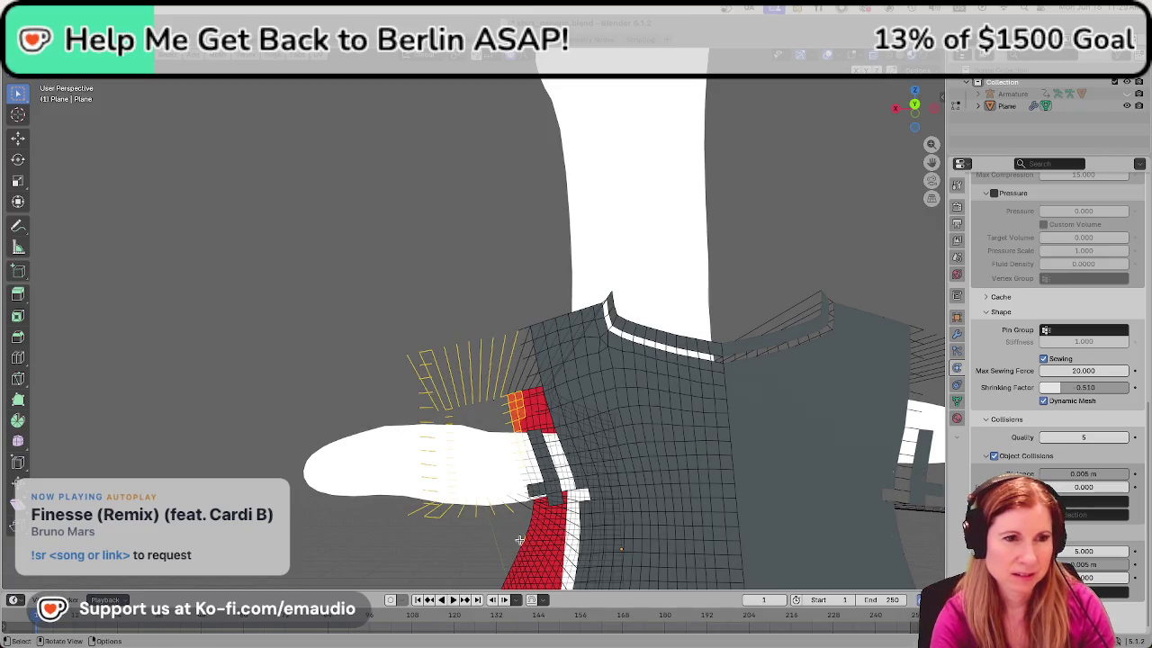
{"action": "key", "text": "ctrl+e"}
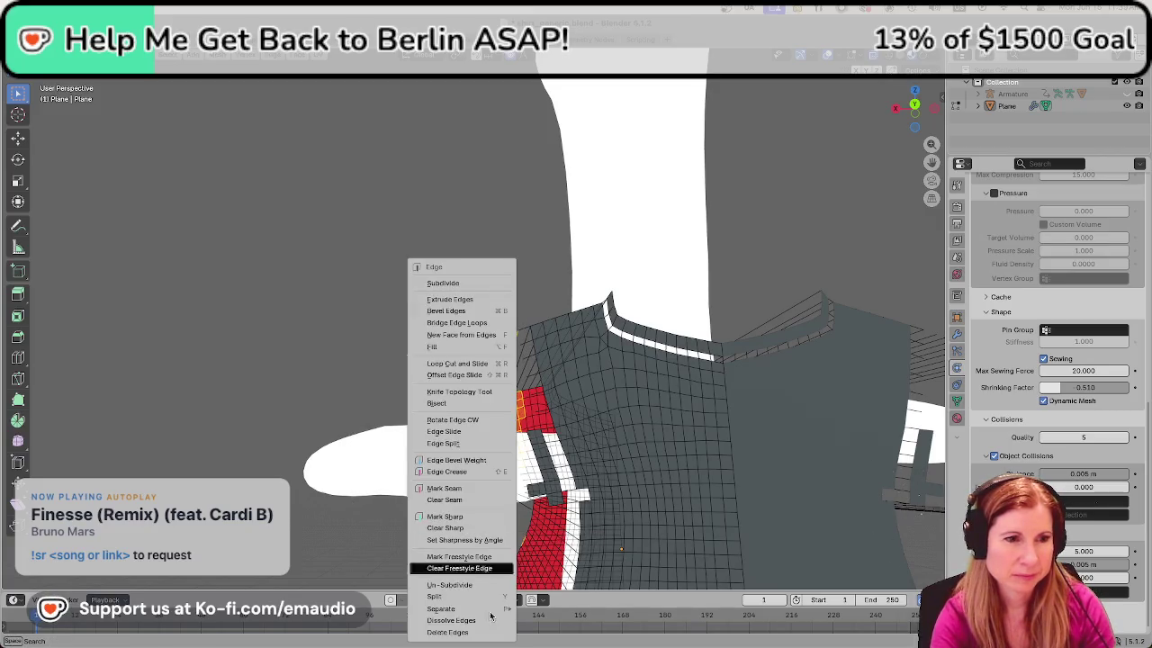
{"action": "left_click", "coordinate": [481, 626]}
Orbit around the garment to check the result, then switch to the YouTube tutorial
{"action": "mouse_move", "coordinate": [477, 621]}
{"action": "middle_mouse_down"}
{"action": "mouse_move", "coordinate": [509, 470]}
{"action": "mouse_move", "coordinate": [497, 486]}
{"action": "middle_mouse_up"}
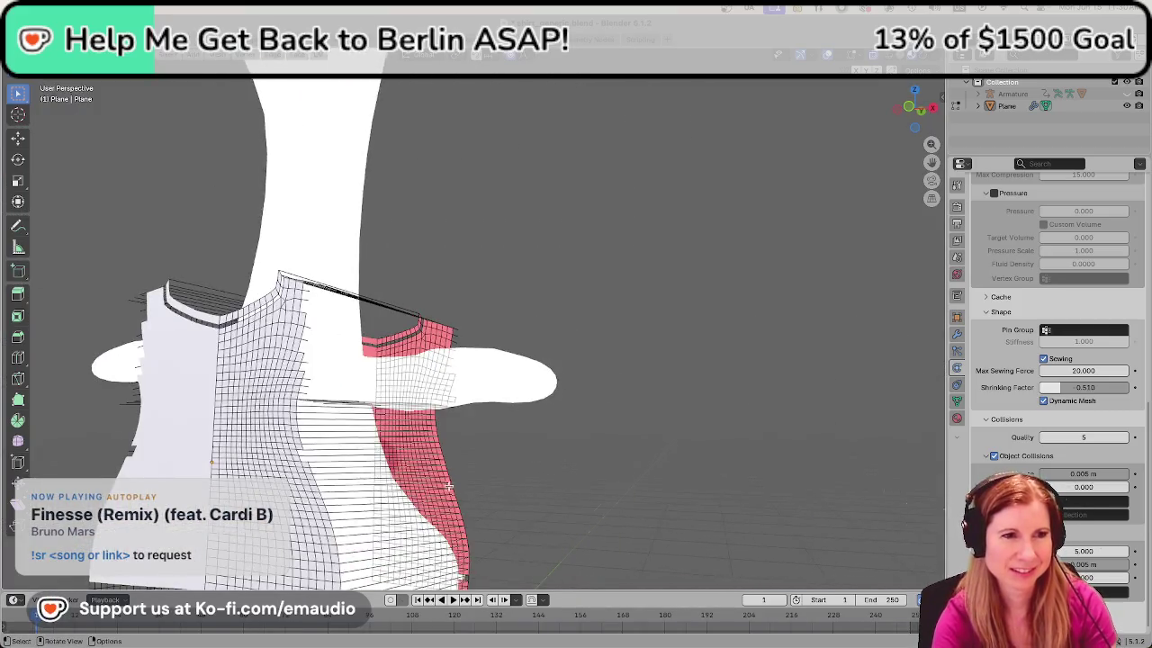
{"action": "scroll", "coordinate": [547, 412], "scroll_direction": "up", "scroll_amount": 4}
{"action": "mouse_move", "coordinate": [602, 424]}
{"action": "middle_mouse_down"}
{"action": "mouse_move", "coordinate": [591, 424]}
{"action": "mouse_move", "coordinate": [548, 324]}
{"action": "mouse_move", "coordinate": [540, 358]}
{"action": "mouse_move", "coordinate": [543, 342]}
{"action": "middle_mouse_up"}
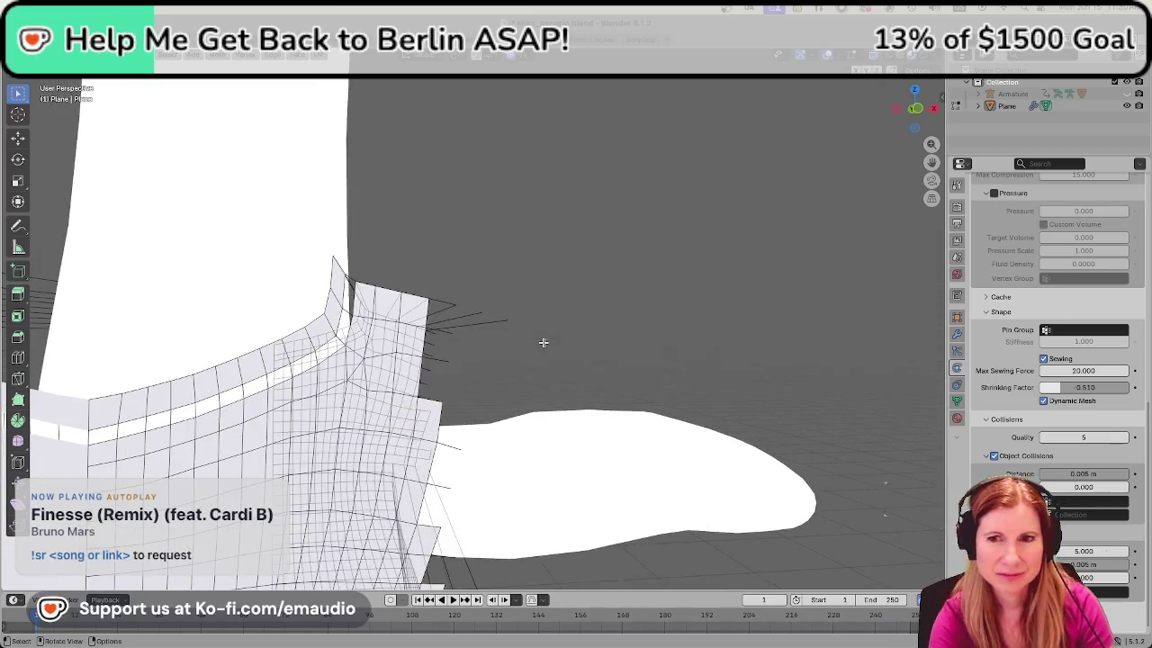
{"action": "scroll", "coordinate": [531, 349], "scroll_direction": "down", "scroll_amount": 4}
{"action": "scroll", "coordinate": [527, 351], "scroll_direction": "down", "scroll_amount": 2}
{"action": "mouse_move", "coordinate": [553, 453]}
{"action": "middle_mouse_down"}
{"action": "mouse_move", "coordinate": [546, 470]}
{"action": "mouse_move", "coordinate": [485, 418]}
{"action": "mouse_move", "coordinate": [500, 396]}
{"action": "middle_mouse_up"}
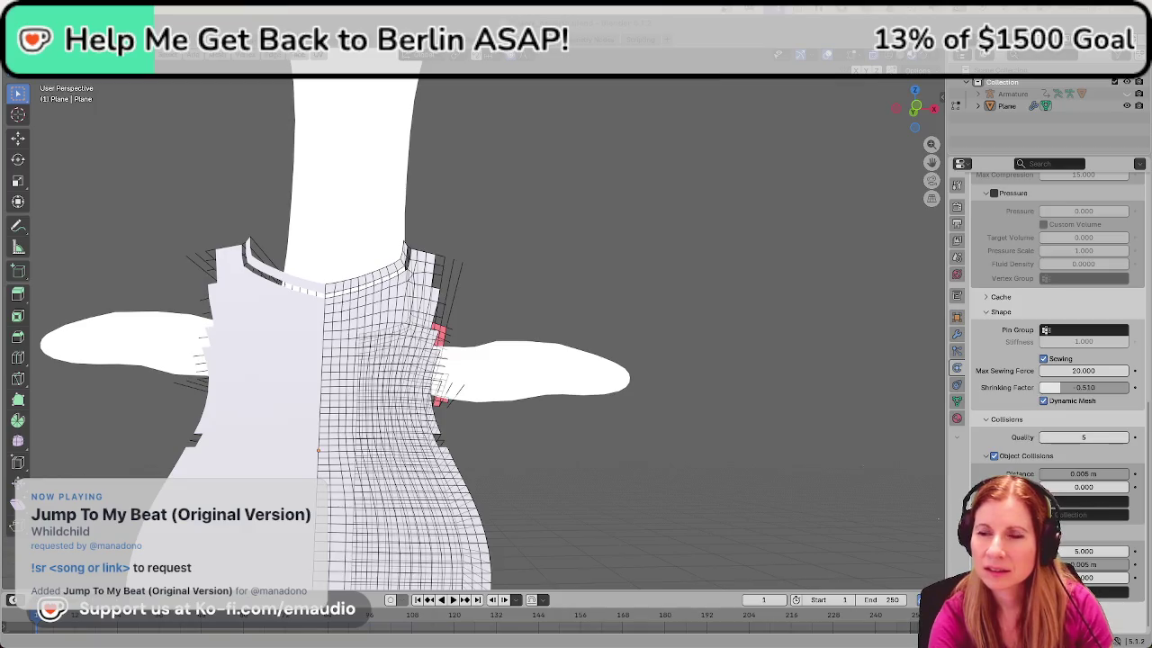
{"action": "key", "text": "super+Tab"}
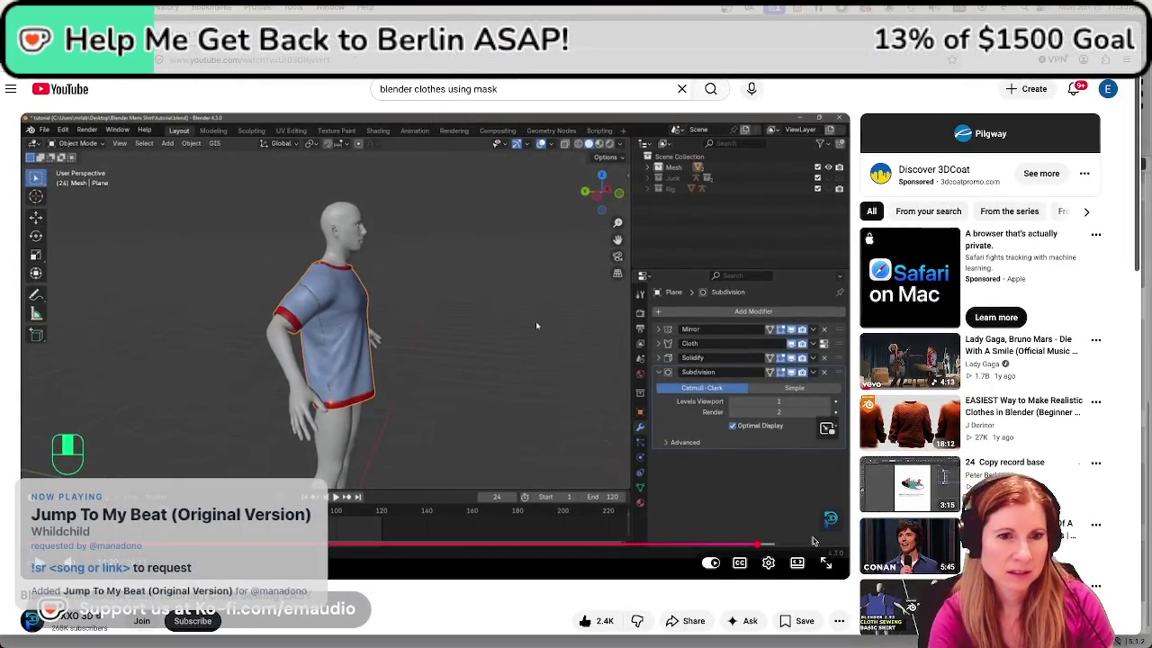
Play the cloth sewing tutorial fullscreen, skip ahead, and pause at 15:05 on the finished shirt
{"action": "double_click", "coordinate": [536, 324]}
{"action": "key", "text": "space"}
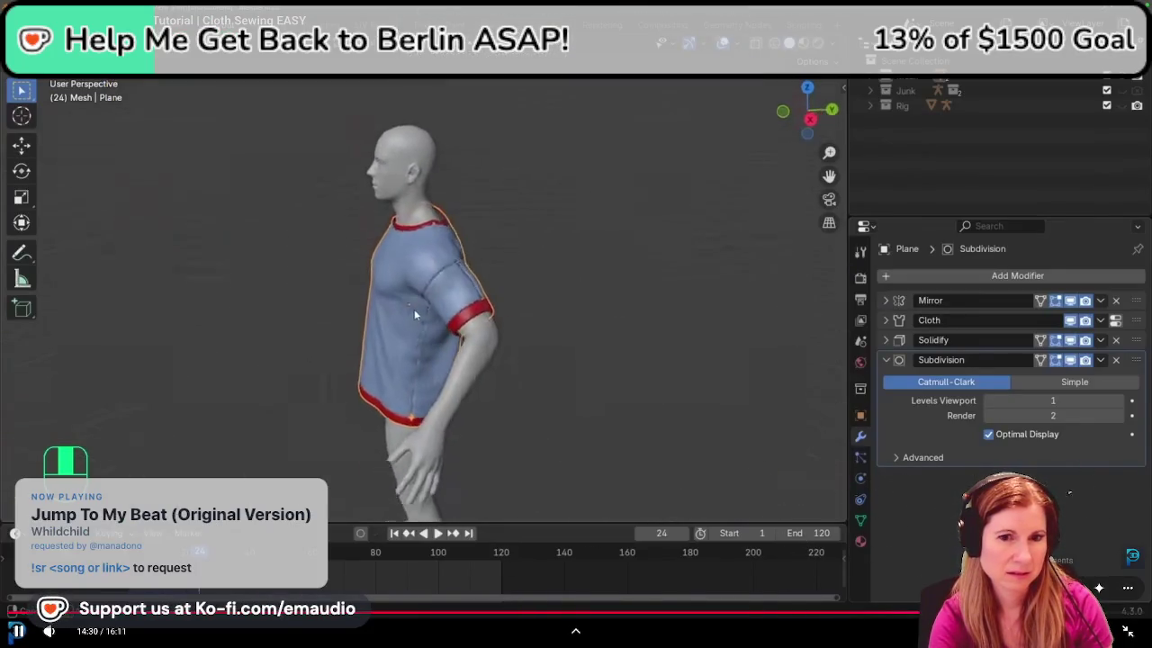
{"action": "key", "text": "Right"}
{"action": "key", "text": "Right"}
{"action": "key", "text": "Right"}
{"action": "key", "text": "Right"}
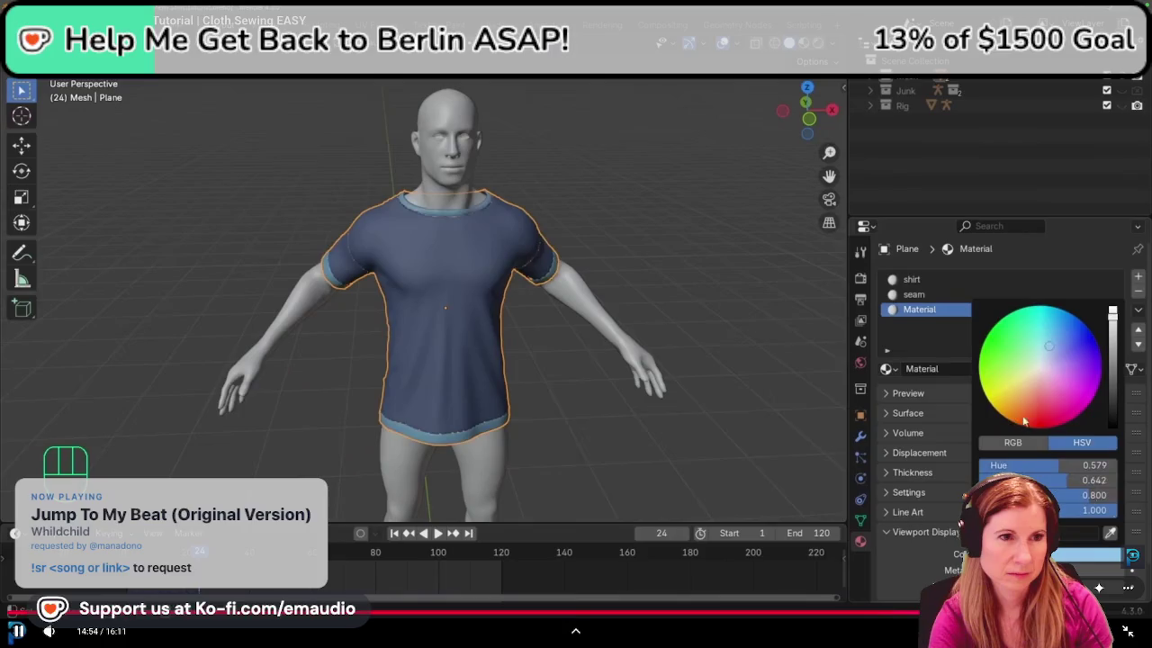
{"action": "key", "text": "Right"}
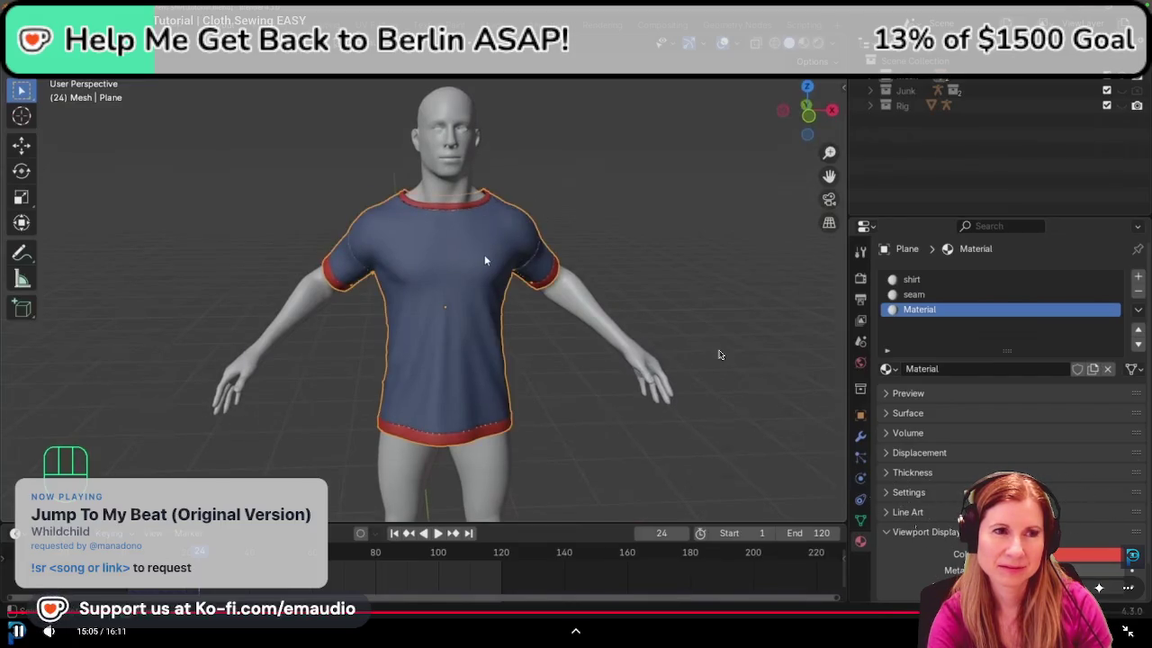
{"action": "left_click", "coordinate": [718, 353]}
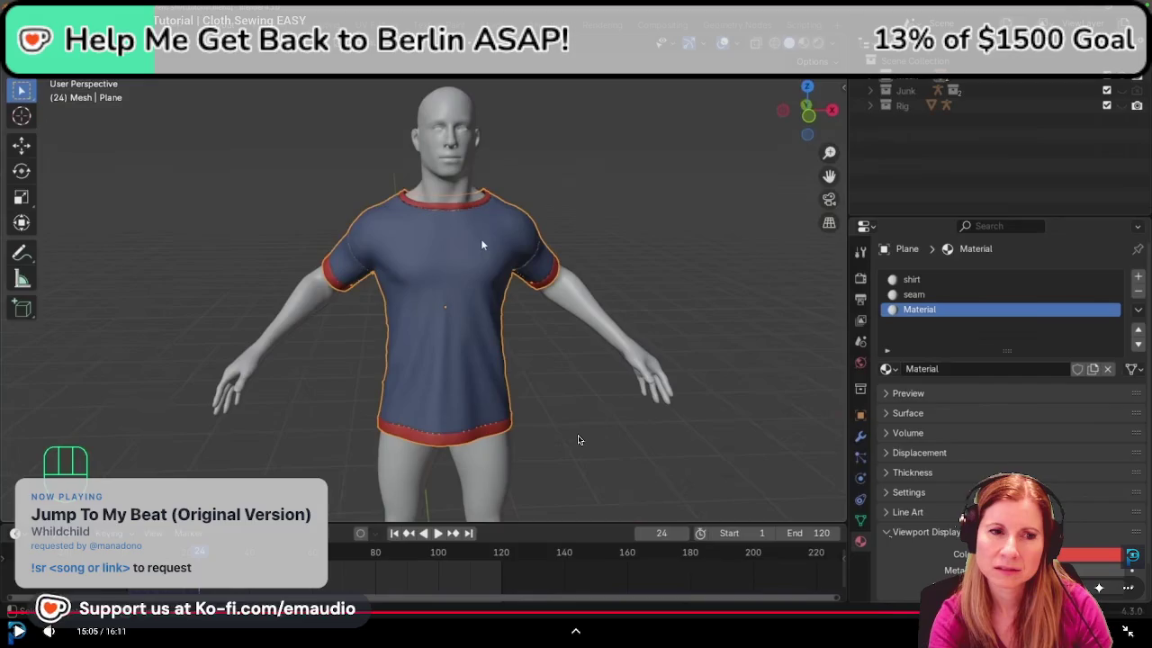
Play the tutorial through the save and cloth-bake step, pause at 15:38, and exit fullscreen
{"action": "left_click", "coordinate": [643, 523]}
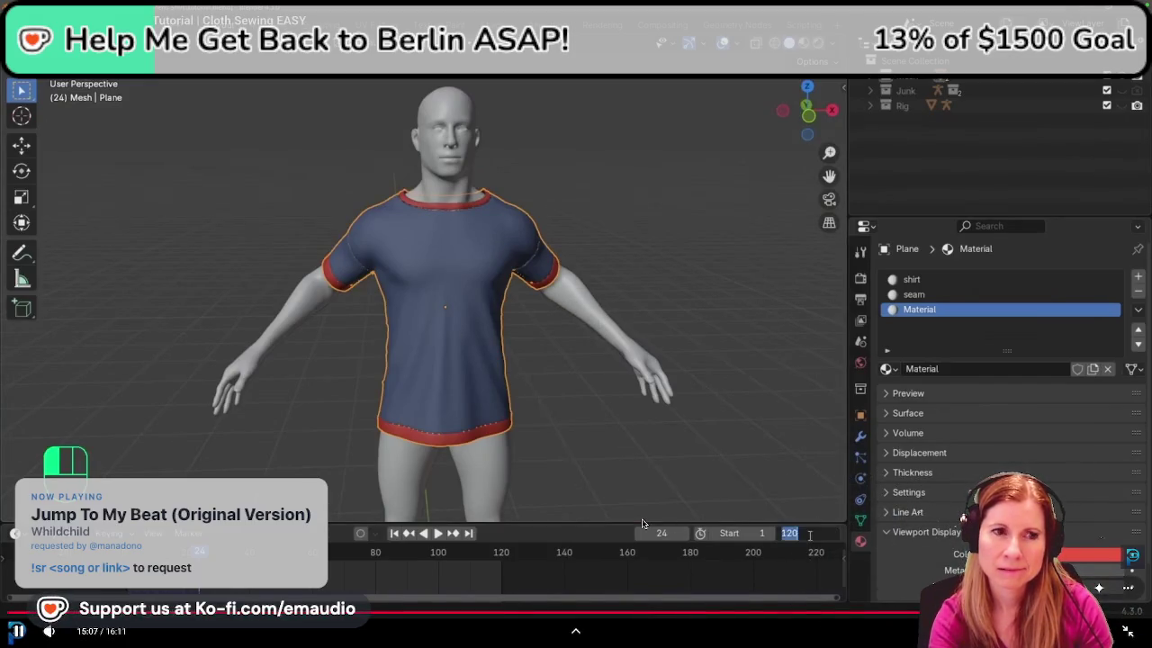
{"action": "left_click", "coordinate": [752, 504]}
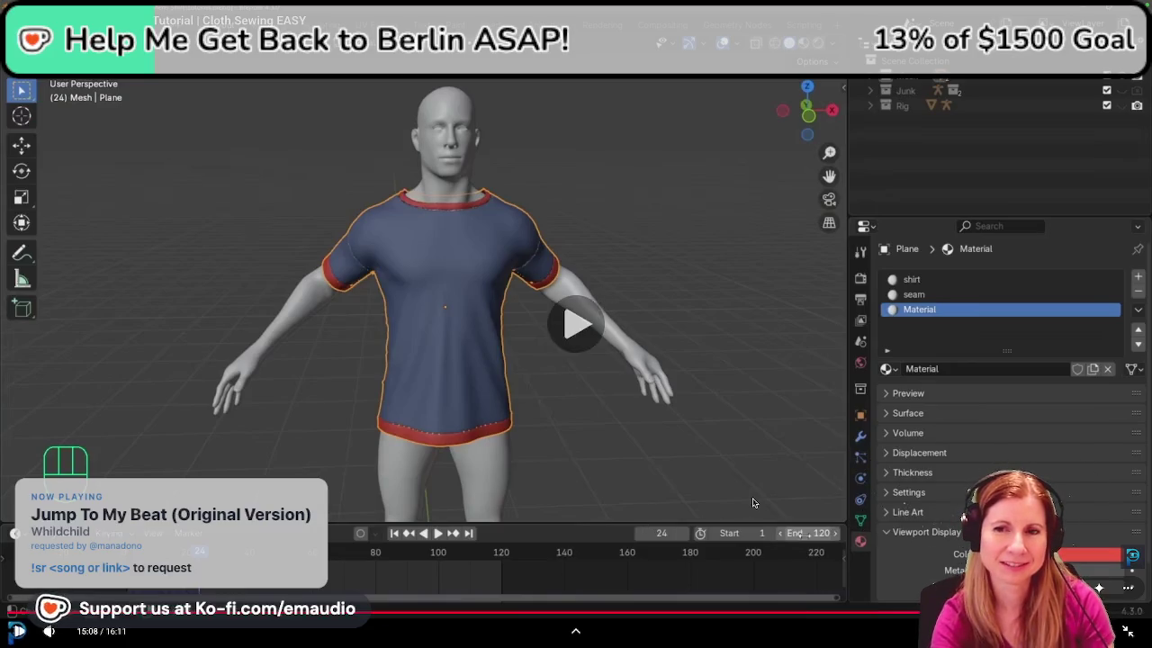
{"action": "left_click", "coordinate": [766, 471]}
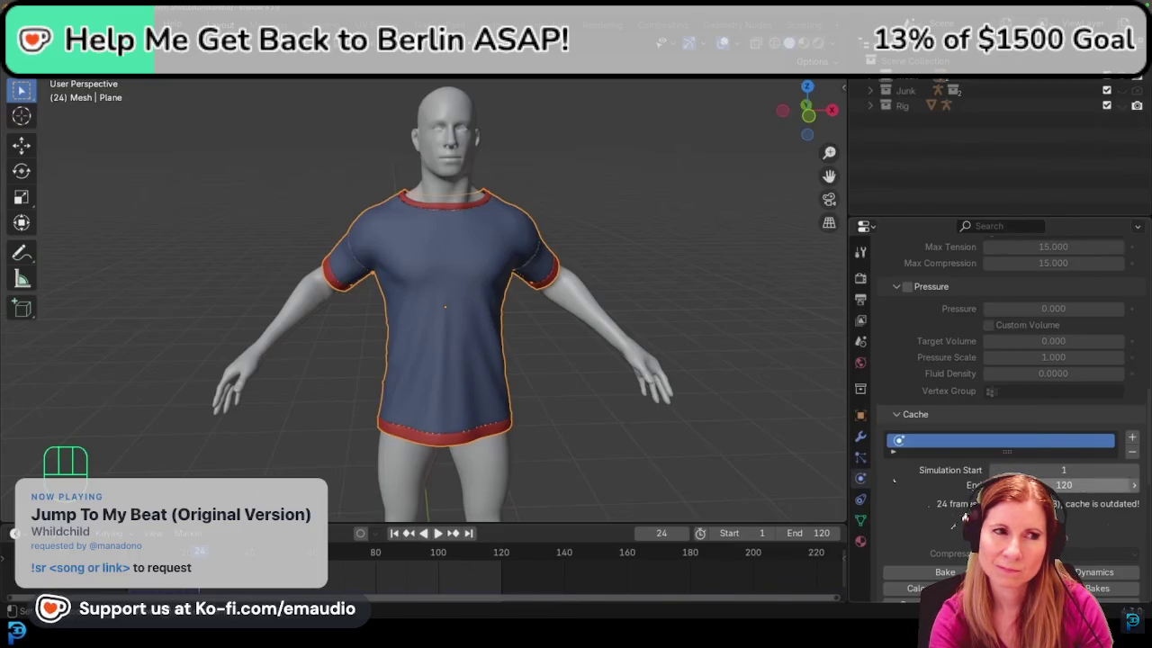
{"action": "key", "text": "ctrl+s"}
{"action": "key", "text": "ctrl+s"}
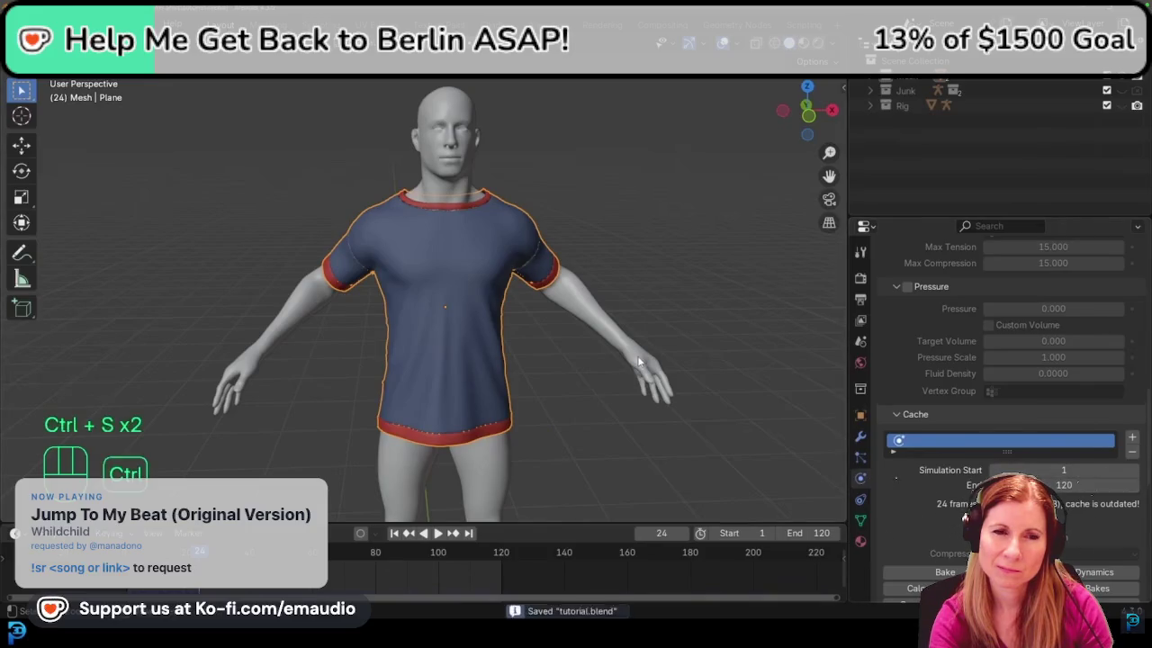
{"action": "scroll", "coordinate": [983, 416], "scroll_direction": "down", "scroll_amount": 3}
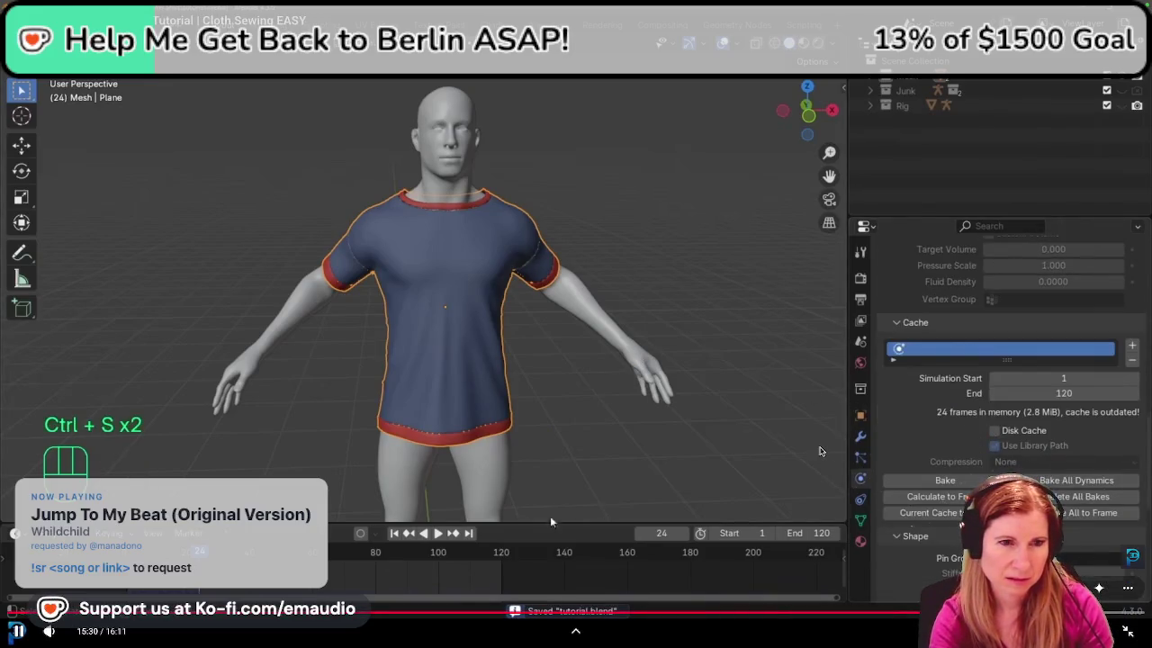
{"action": "left_click", "coordinate": [945, 482]}
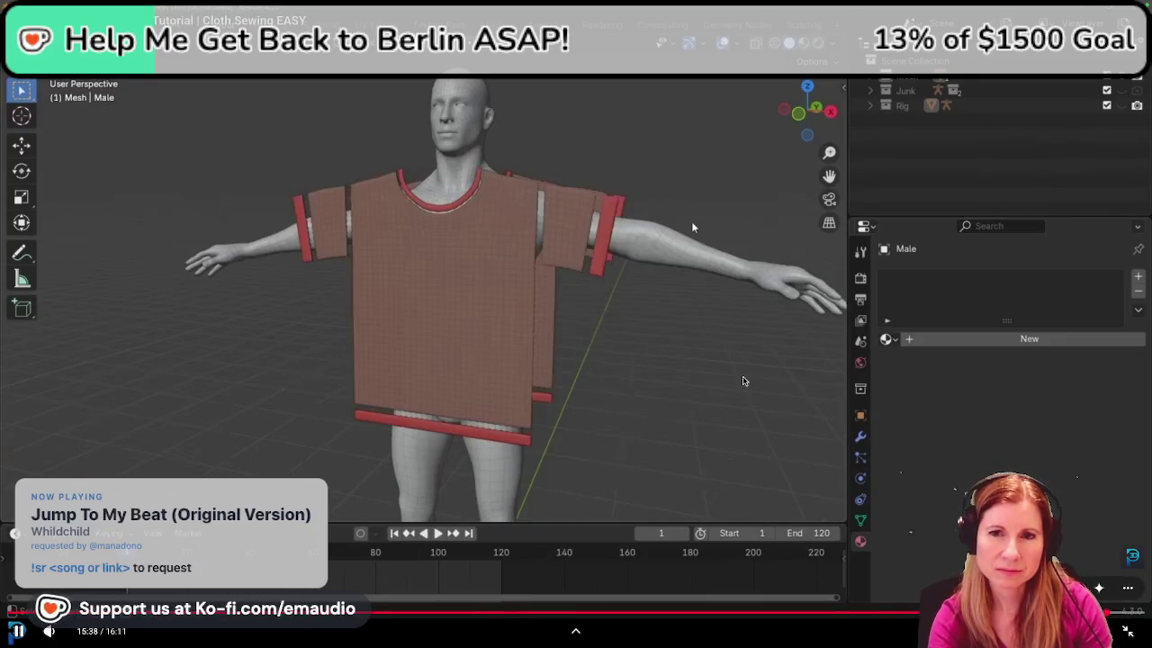
{"action": "key", "text": "space"}
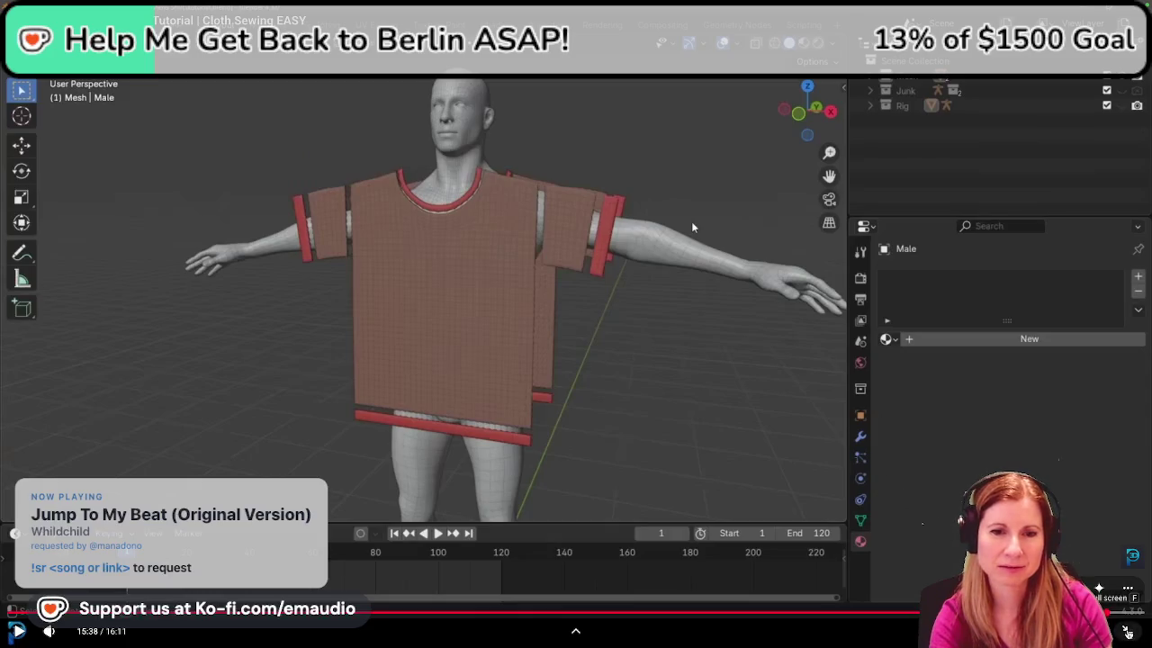
{"action": "key", "text": "Escape"}
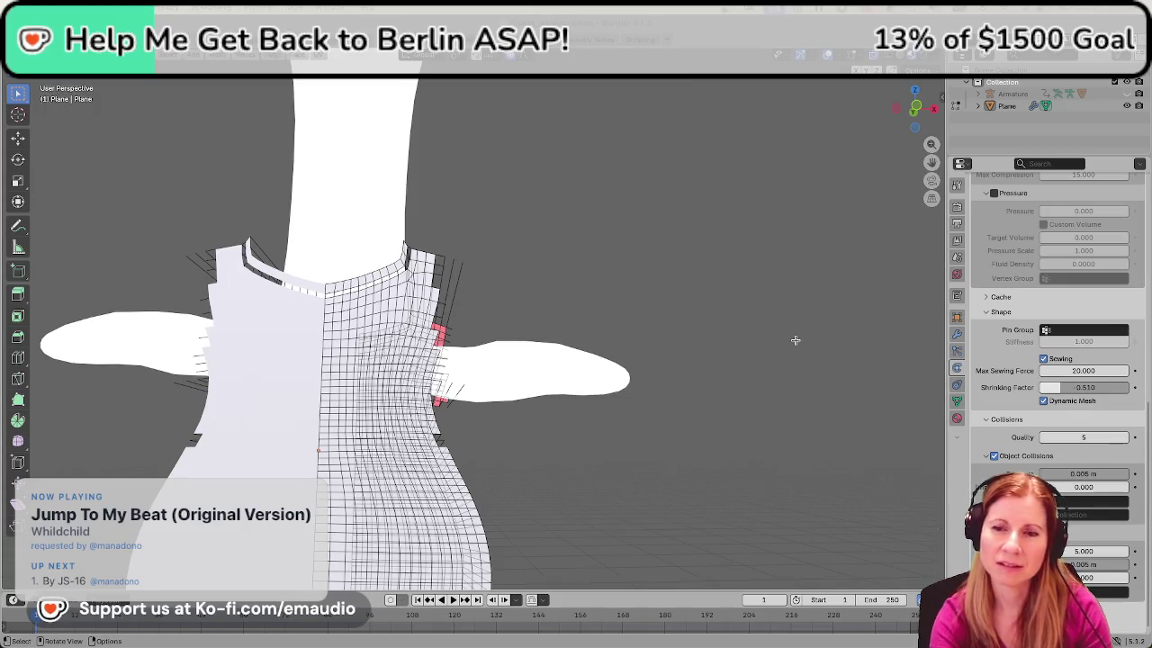
Select the long stray diagonal edges beside the sleeve and delete them
{"action": "middle_click_drag", "start_coordinate": [480, 342], "coordinate": [484, 403], "text": "ctrl"}
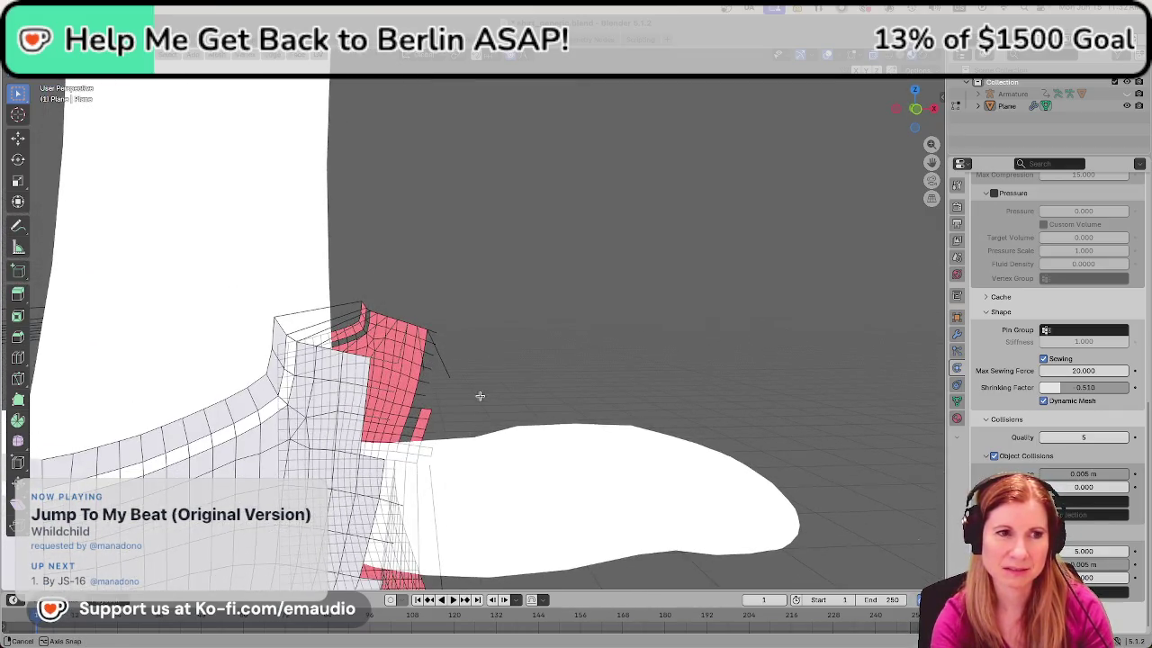
{"action": "middle_click_drag", "start_coordinate": [484, 403], "coordinate": [517, 393]}
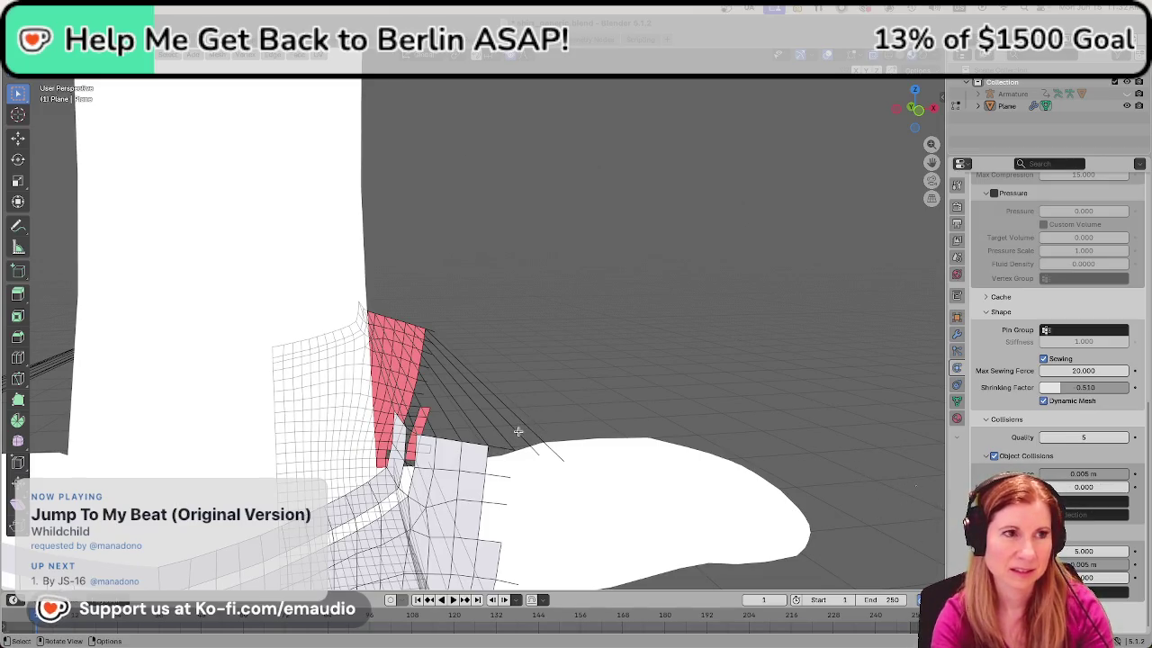
{"action": "left_click", "coordinate": [520, 434], "text": "shift"}
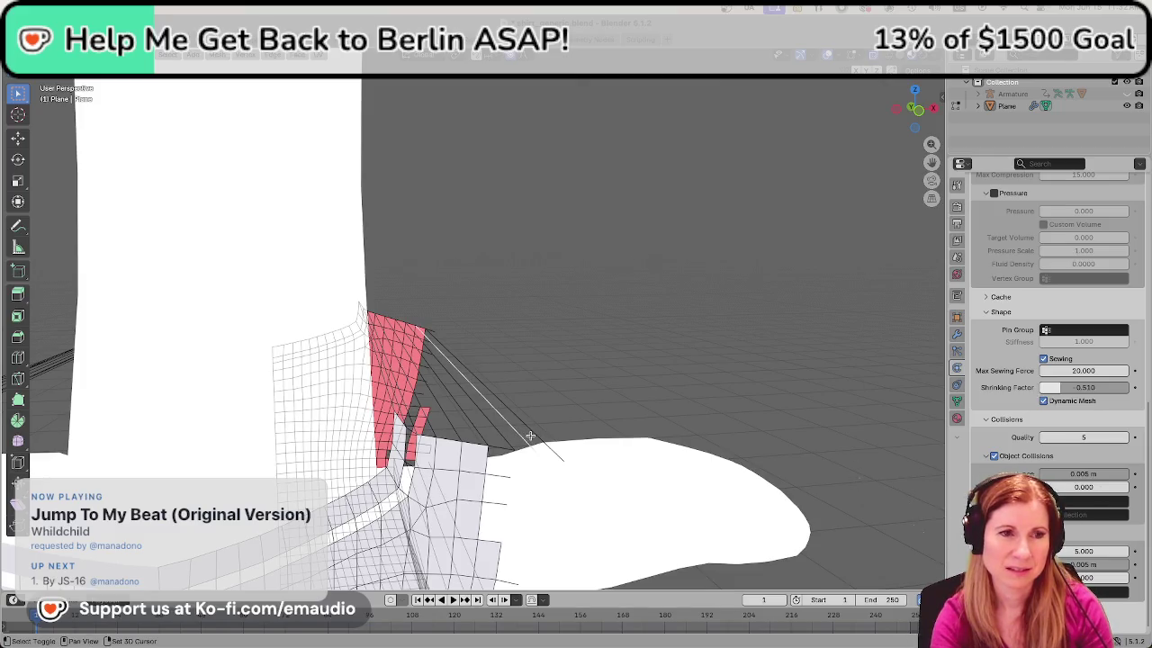
{"action": "left_click", "coordinate": [505, 438], "text": "shift"}
{"action": "key", "text": "x"}
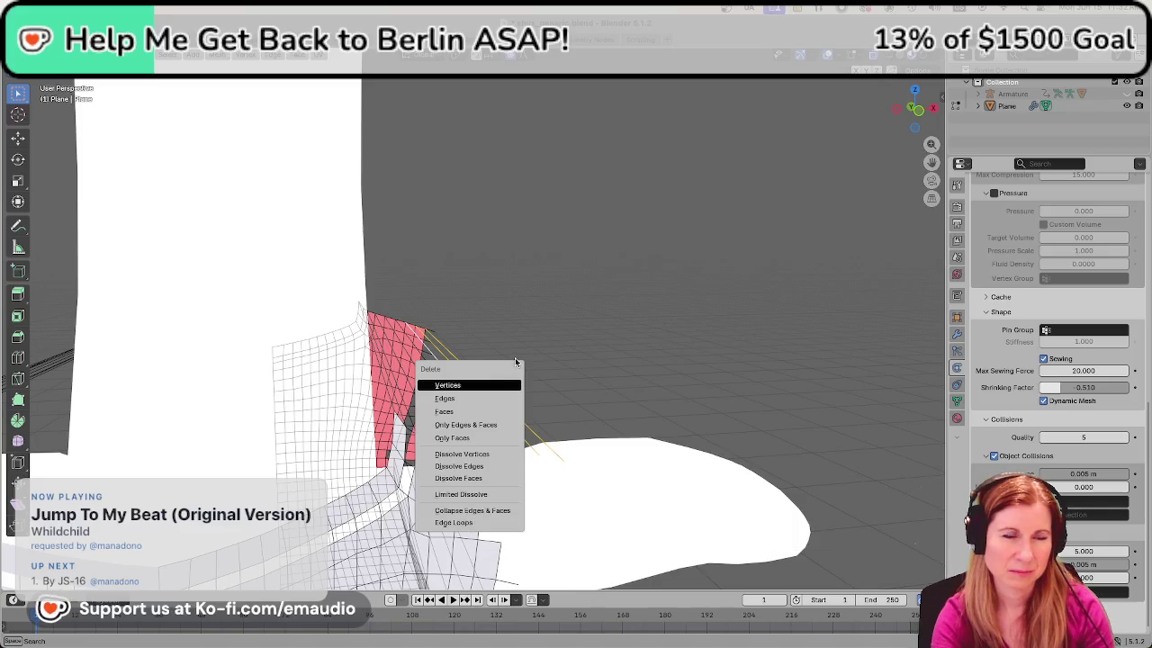
{"action": "left_click", "coordinate": [488, 399]}
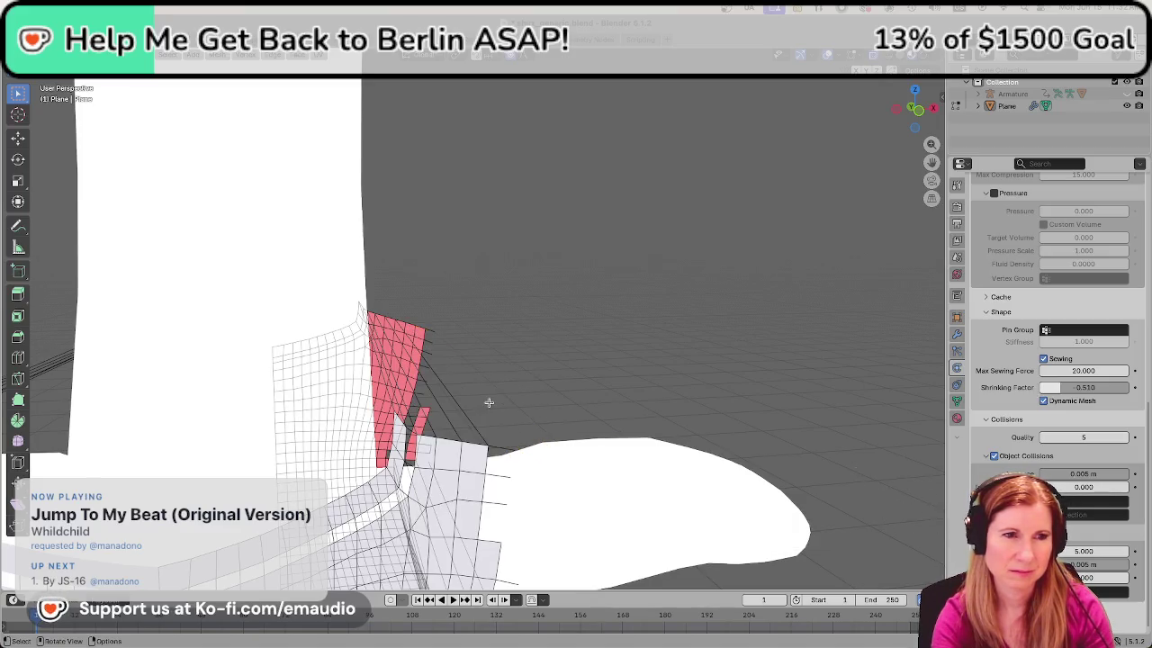
Select the two edges protruding from the sleeve and bring up the edge menu
{"action": "middle_click_drag", "start_coordinate": [625, 421], "coordinate": [495, 329]}
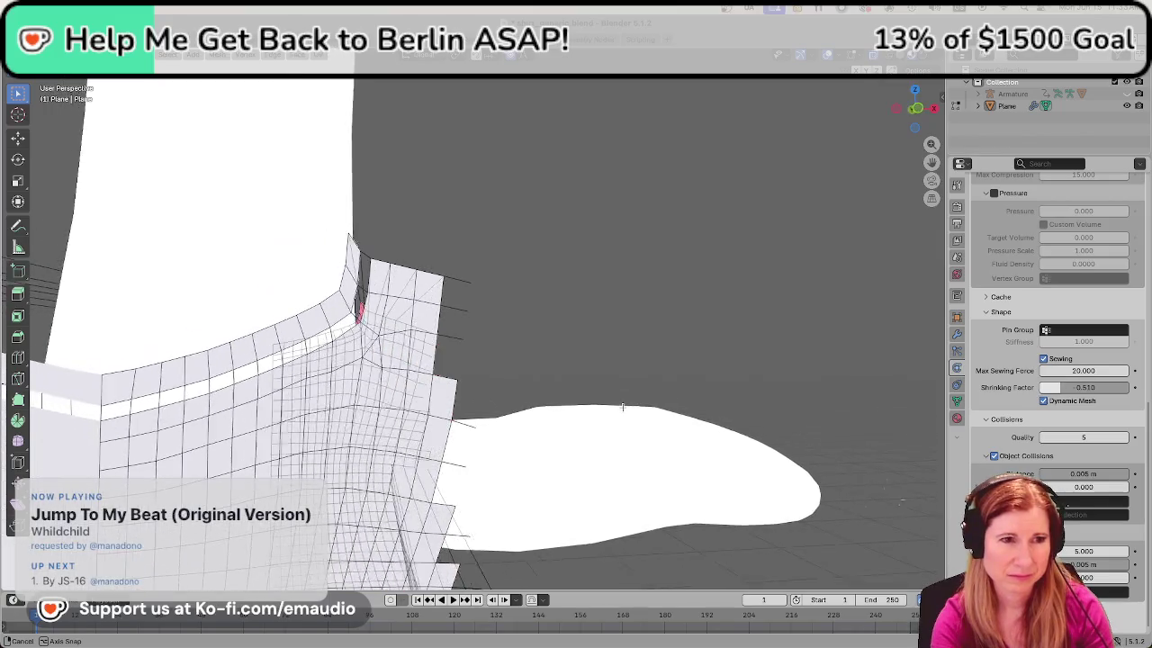
{"action": "left_click", "coordinate": [469, 281], "text": "shift"}
{"action": "left_click", "coordinate": [465, 309], "text": "shift"}
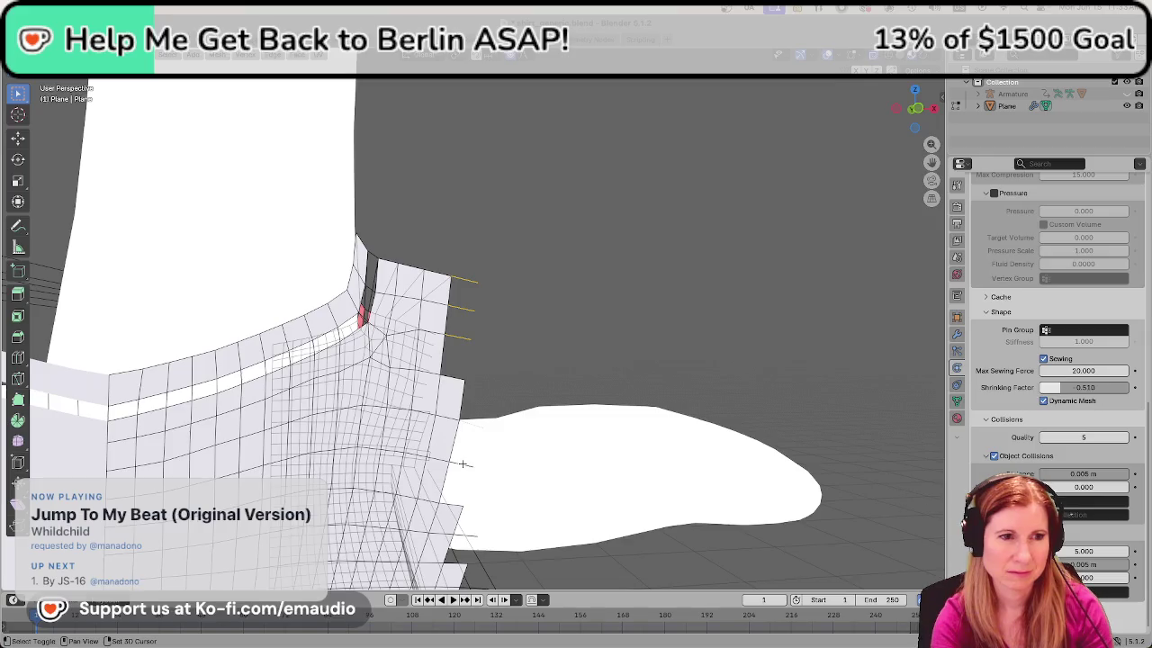
{"action": "key", "text": "ctrl+e"}
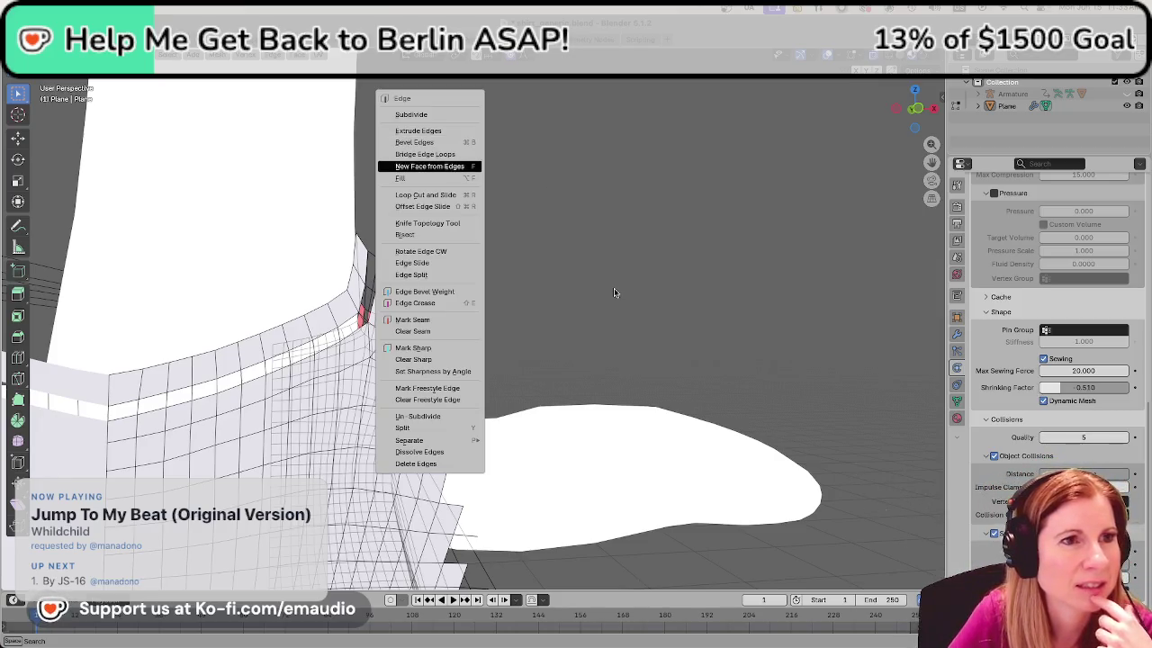
Delete the protruding sleeve edges and the short stray edges at the sleeve joint
{"action": "key", "text": "Return"}
{"action": "key", "text": "ctrl+e"}
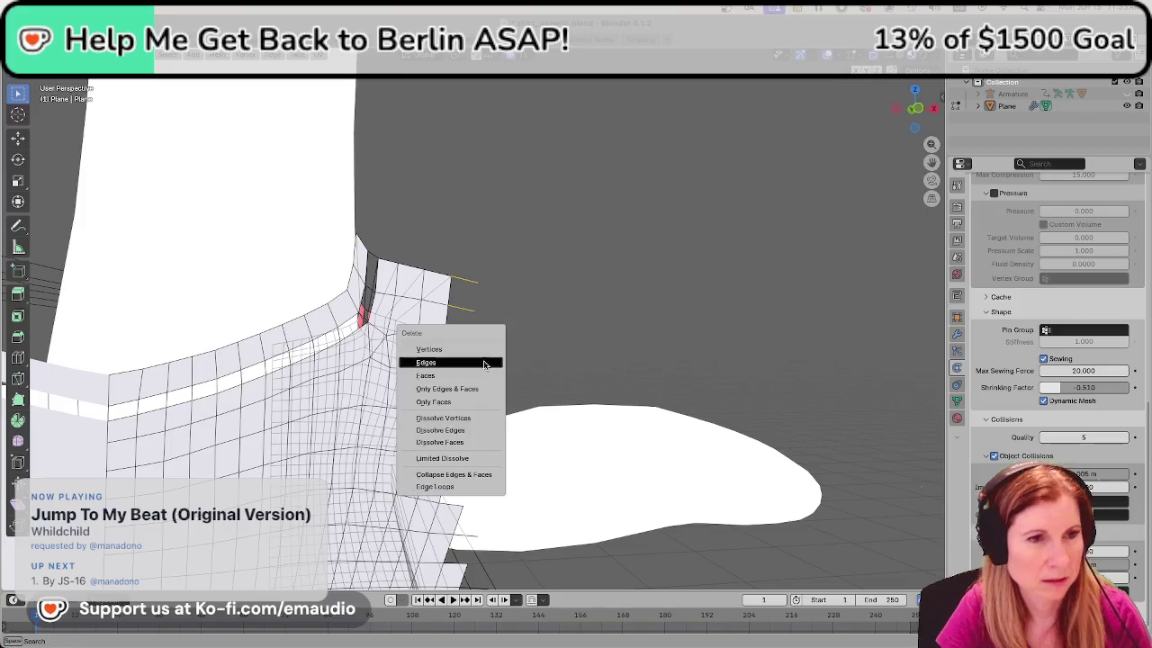
{"action": "left_click", "coordinate": [483, 361]}
{"action": "middle_click_drag", "start_coordinate": [526, 409], "coordinate": [504, 357]}
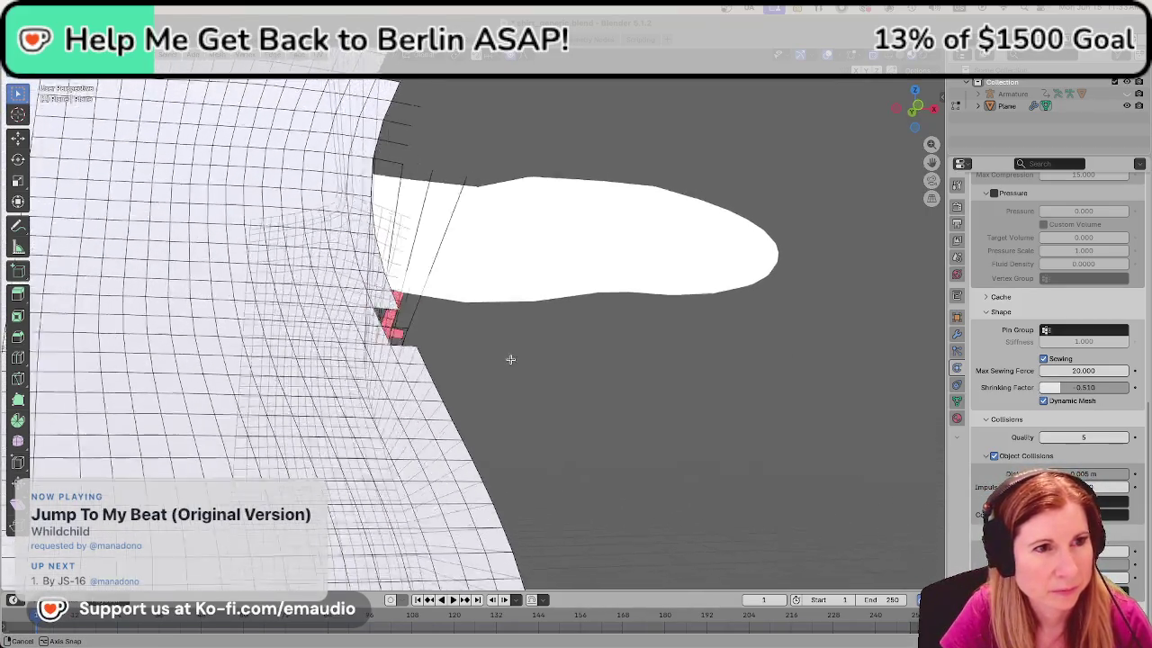
{"action": "middle_click_drag", "start_coordinate": [504, 358], "coordinate": [507, 367]}
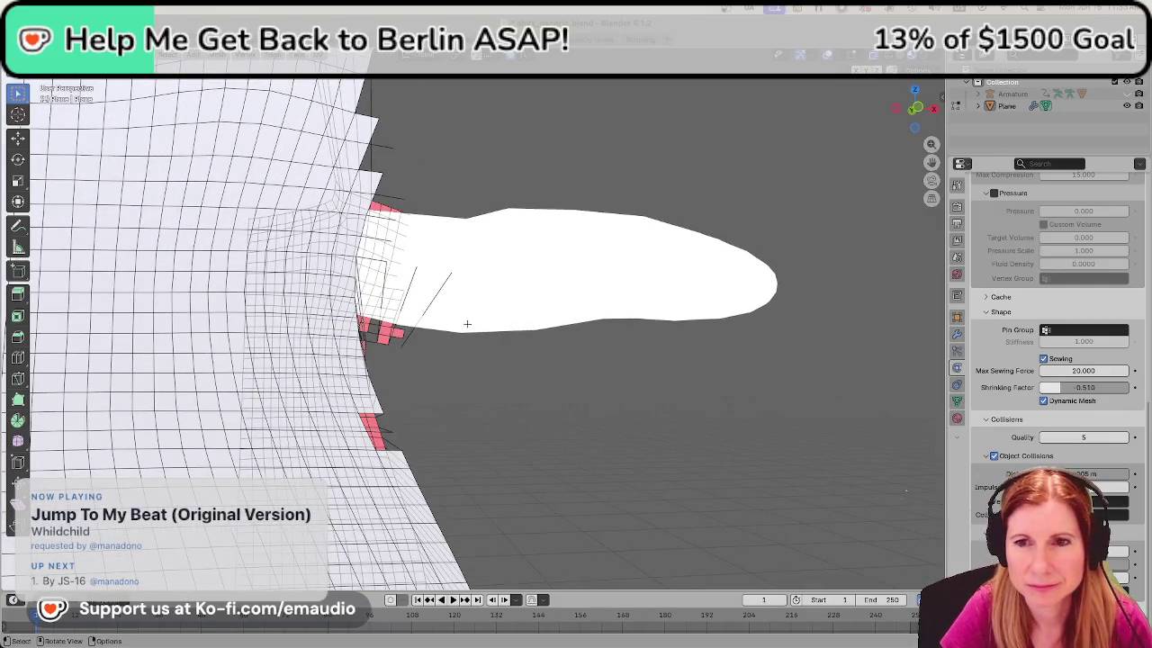
{"action": "middle_click_drag", "start_coordinate": [468, 321], "coordinate": [427, 379]}
{"action": "left_click", "coordinate": [402, 379], "text": "shift"}
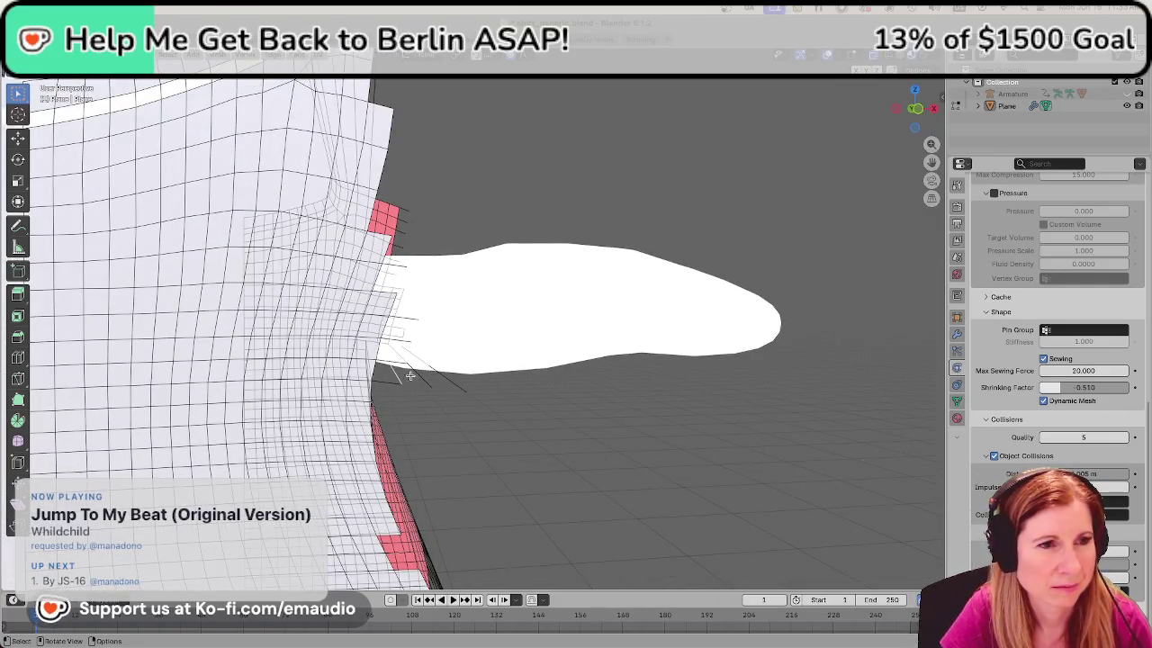
{"action": "key", "text": "x"}
{"action": "left_click", "coordinate": [442, 377]}
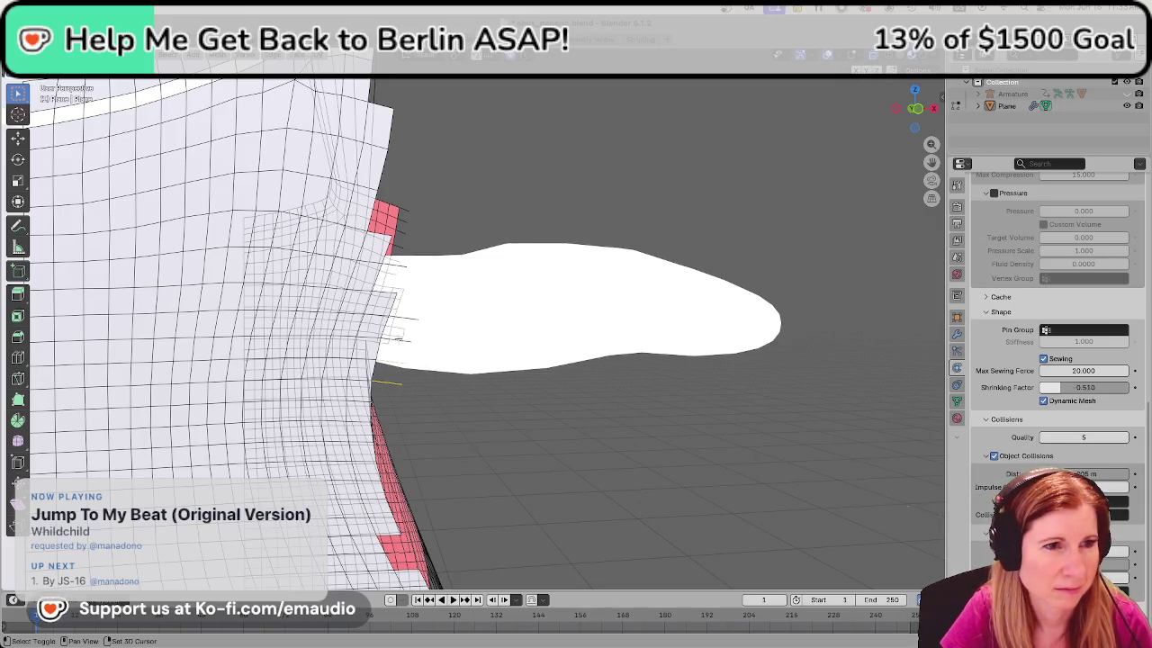
{"action": "key", "text": "x"}
{"action": "left_click", "coordinate": [411, 323]}
Remove the stray edges and small edge fragments along the armhole border
{"action": "mouse_move", "coordinate": [412, 324]}
{"action": "middle_mouse_down"}
{"action": "mouse_move", "coordinate": [445, 363]}
{"action": "mouse_move", "coordinate": [391, 380]}
{"action": "mouse_move", "coordinate": [170, 314]}
{"action": "mouse_move", "coordinate": [135, 337]}
{"action": "mouse_move", "coordinate": [538, 334]}
{"action": "middle_mouse_up"}
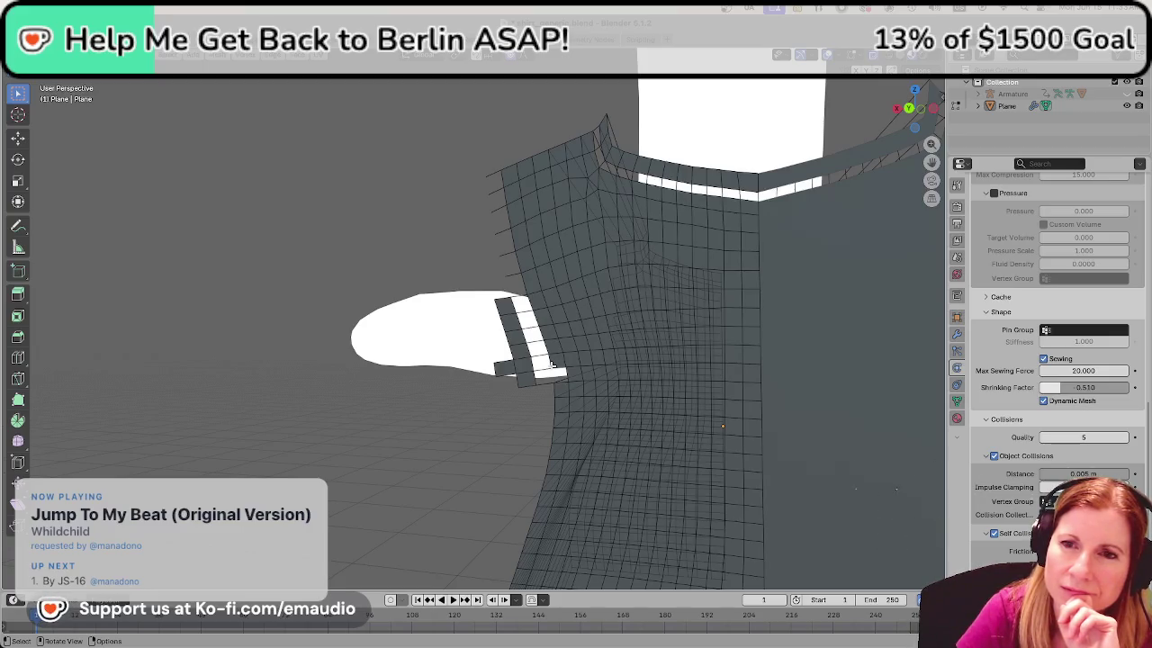
{"action": "middle_click_drag", "start_coordinate": [622, 330], "coordinate": [639, 331]}
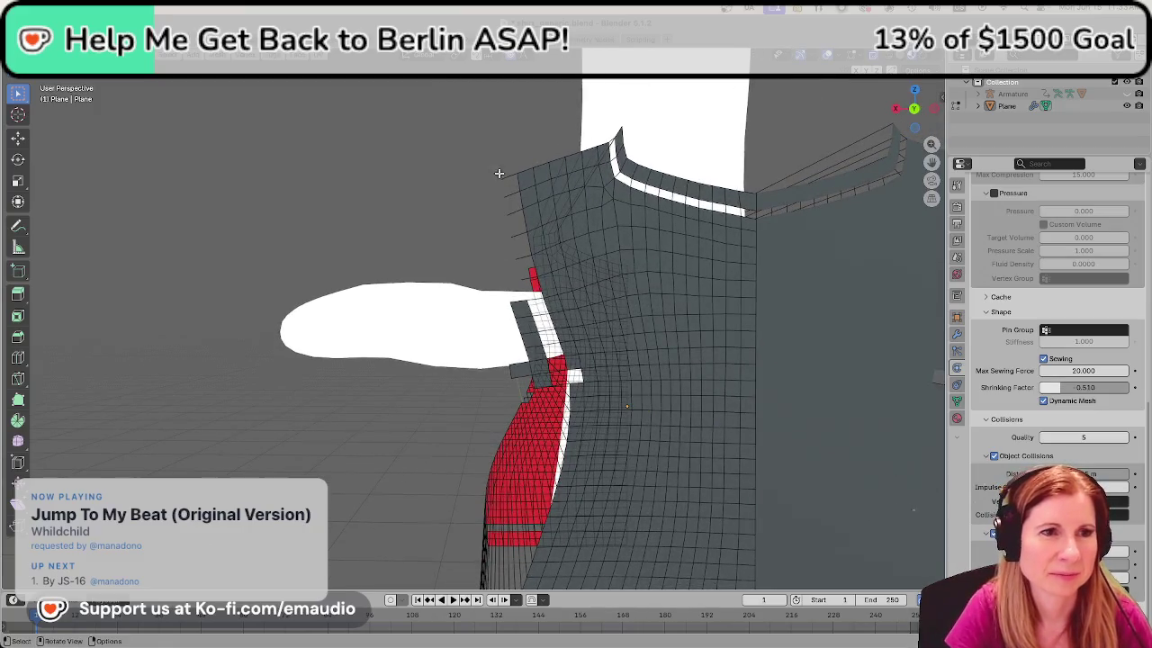
{"action": "left_click", "coordinate": [515, 212], "text": "shift"}
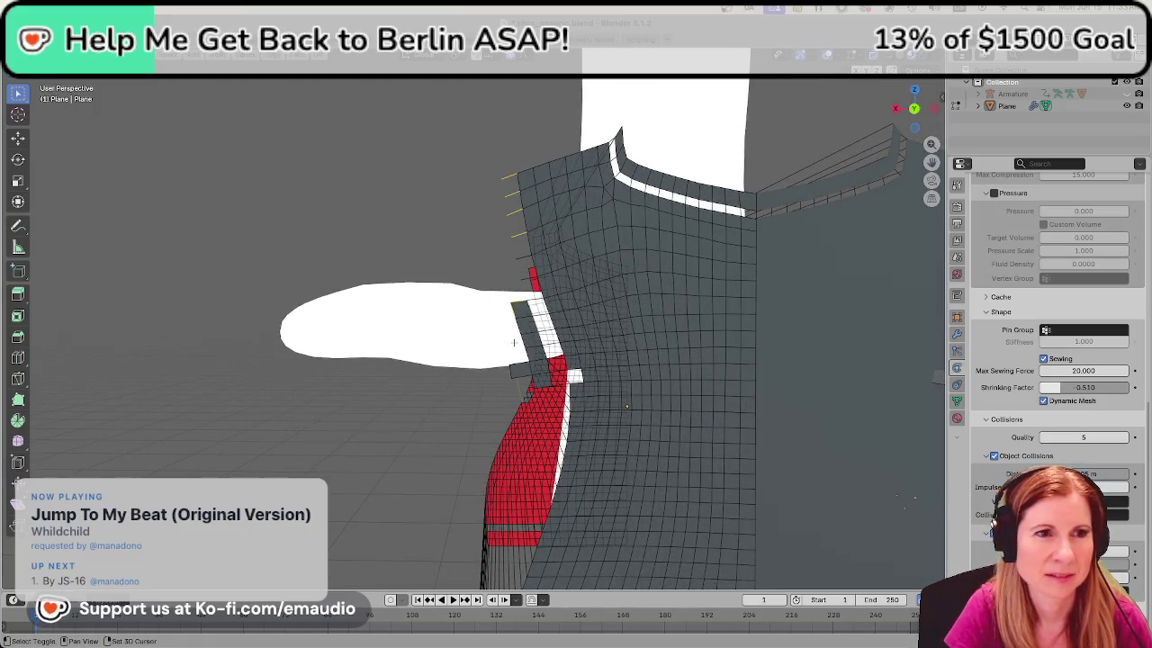
{"action": "right_click", "coordinate": [514, 342]}
{"action": "left_click", "coordinate": [514, 341]}
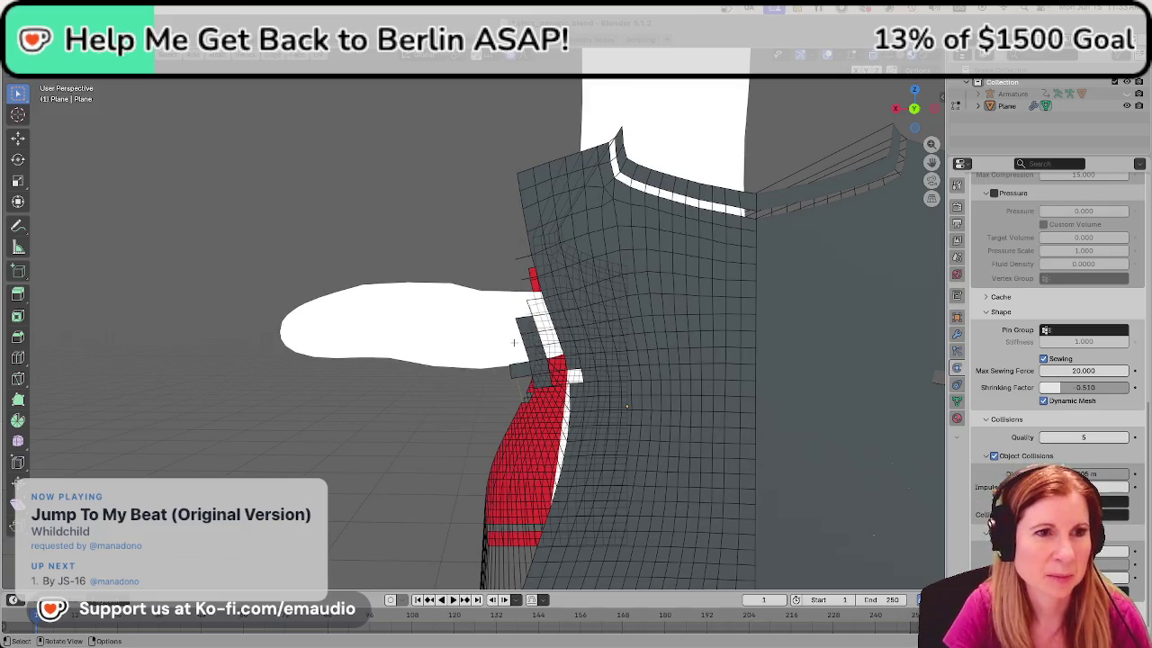
{"action": "mouse_move", "coordinate": [523, 292]}
{"action": "middle_mouse_down"}
{"action": "mouse_move", "coordinate": [630, 378]}
{"action": "mouse_move", "coordinate": [531, 260]}
{"action": "middle_mouse_up"}
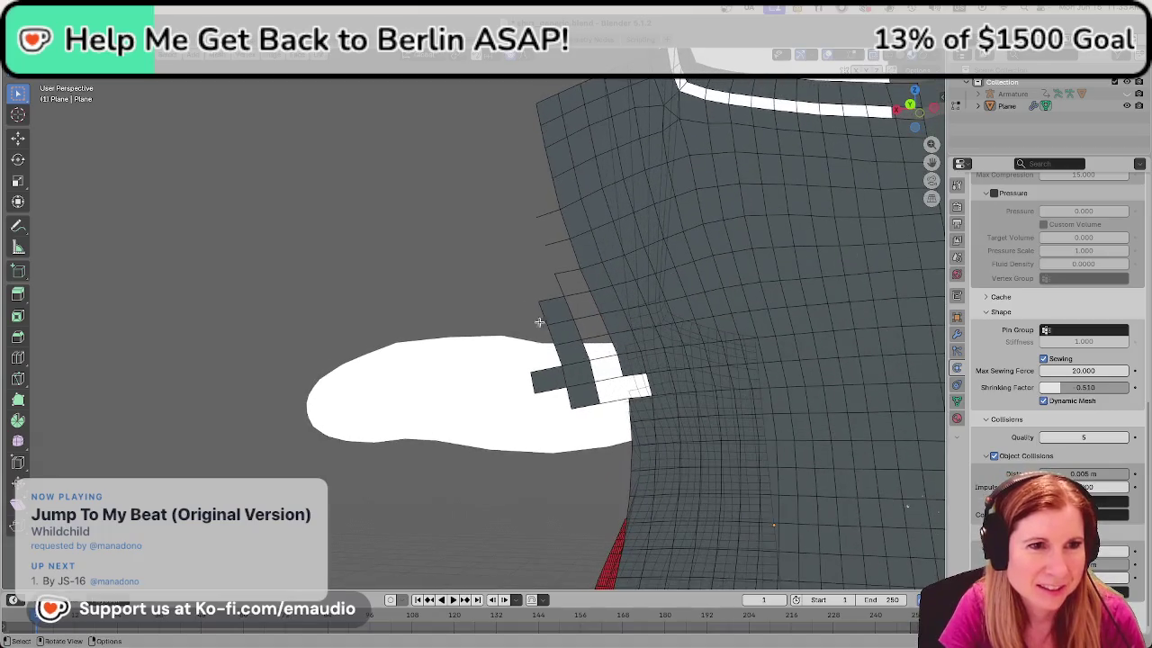
{"action": "right_click", "coordinate": [560, 245]}
{"action": "left_click", "coordinate": [560, 245]}
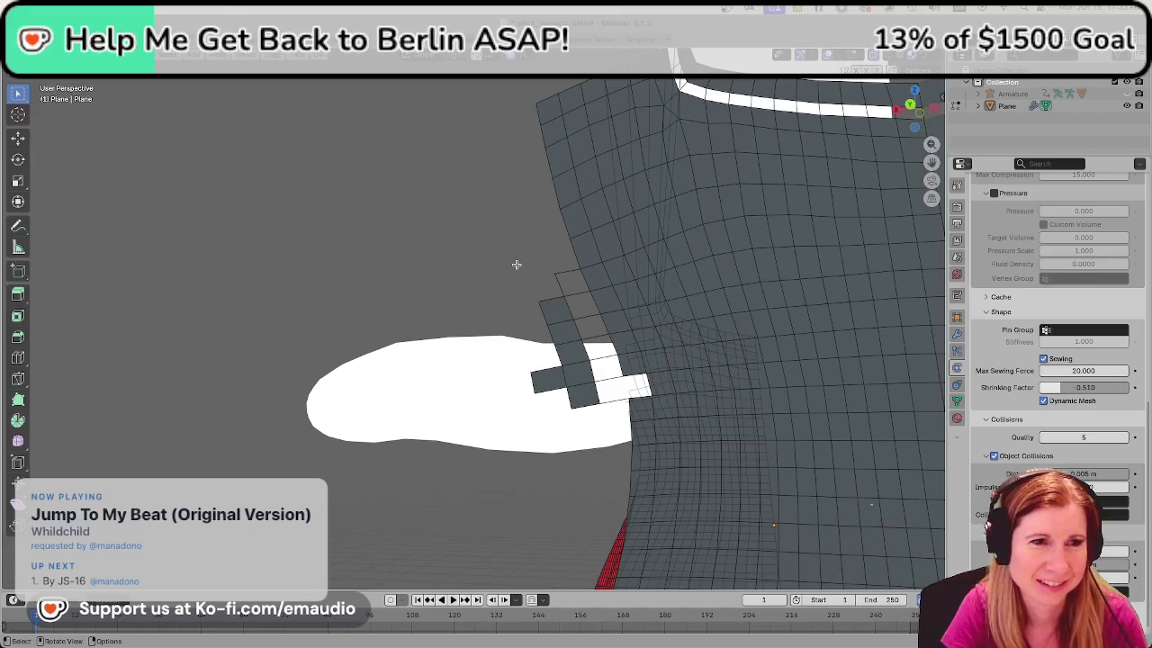
Delete the four loose faces, the remaining face fragments, and leftover stray edges beside the armhole
{"action": "left_click_drag", "start_coordinate": [519, 264], "coordinate": [572, 439]}
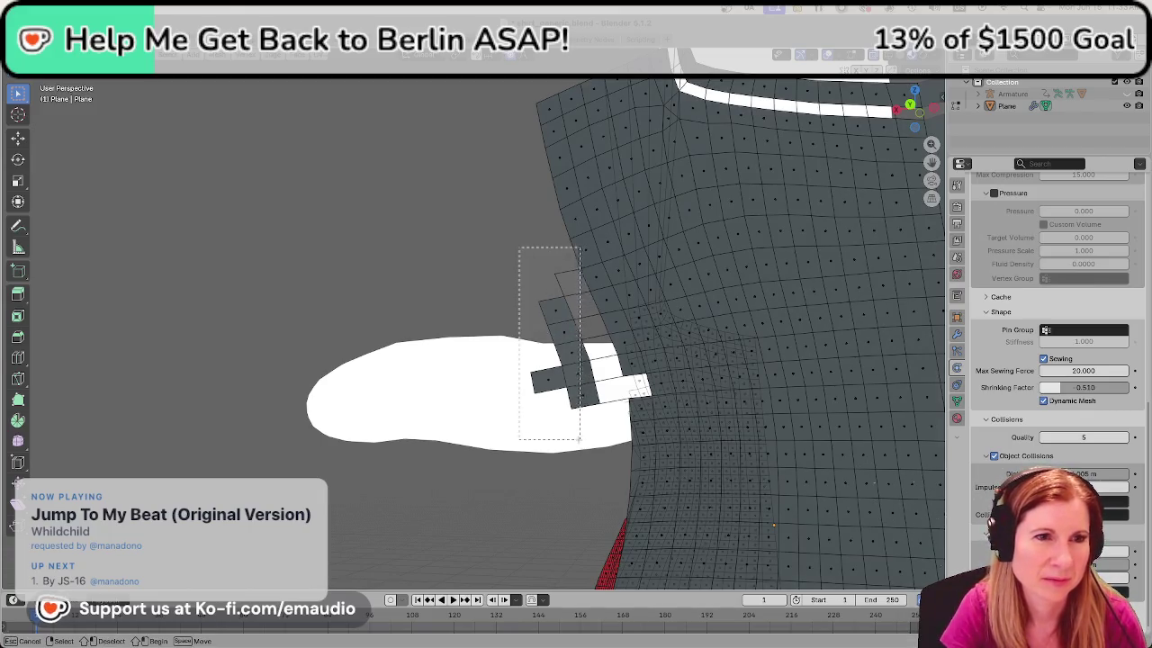
{"action": "key", "text": "x"}
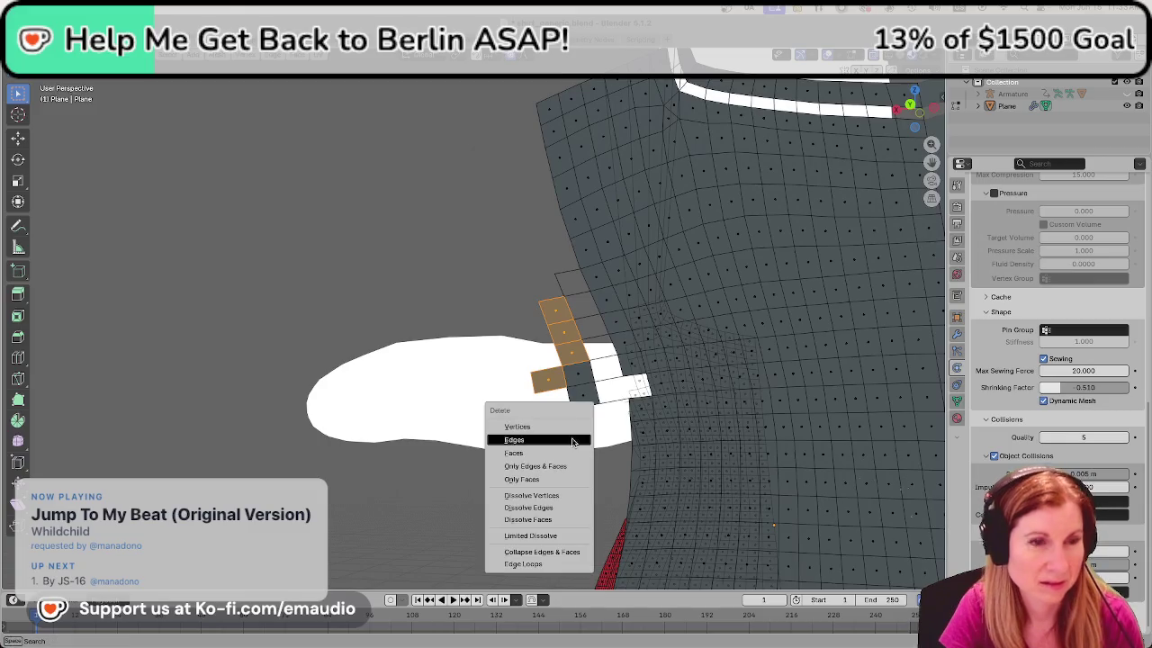
{"action": "left_click", "coordinate": [572, 441]}
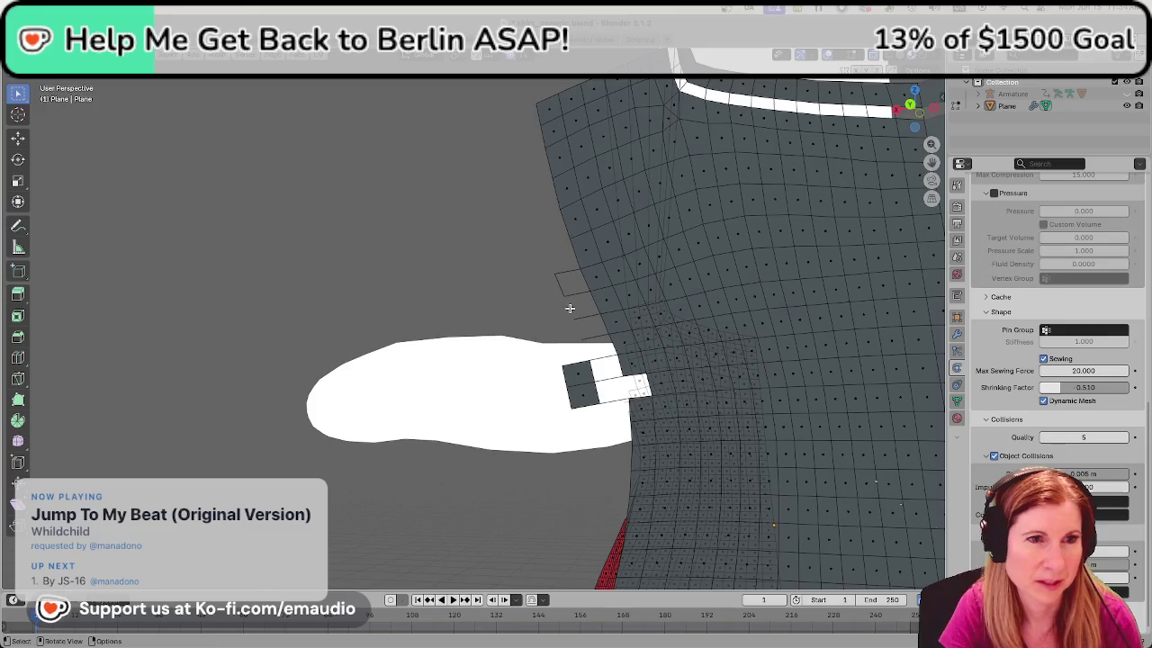
{"action": "left_click", "coordinate": [575, 373]}
{"action": "key", "text": "x"}
{"action": "left_click", "coordinate": [578, 396]}
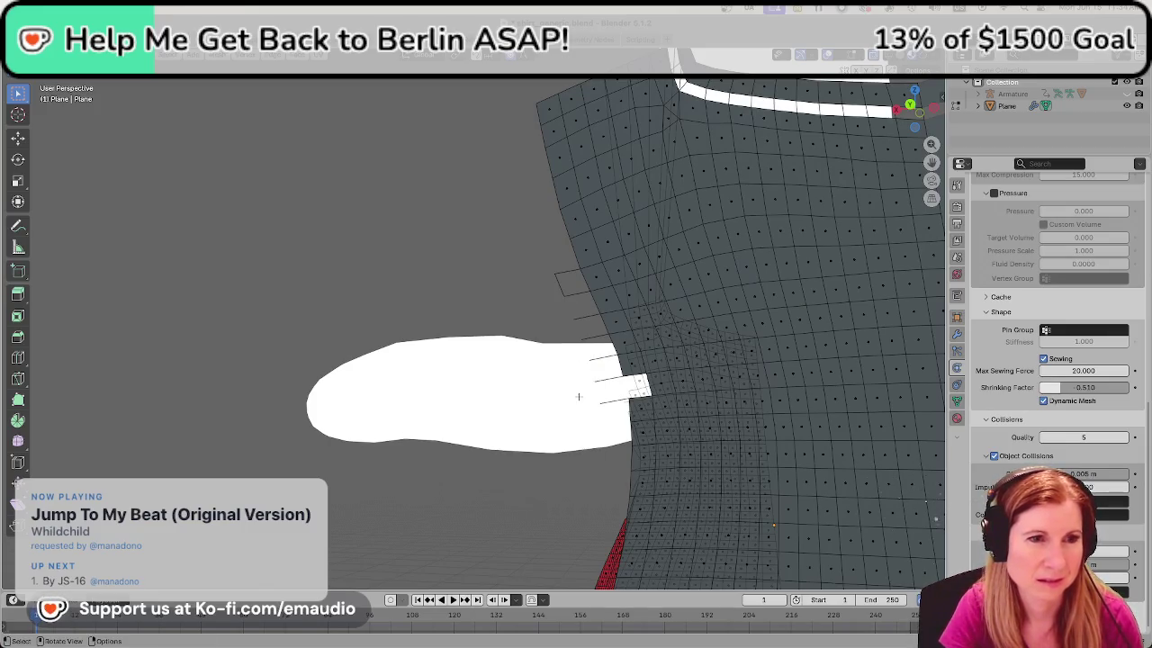
{"action": "left_click", "coordinate": [568, 291], "text": "shift"}
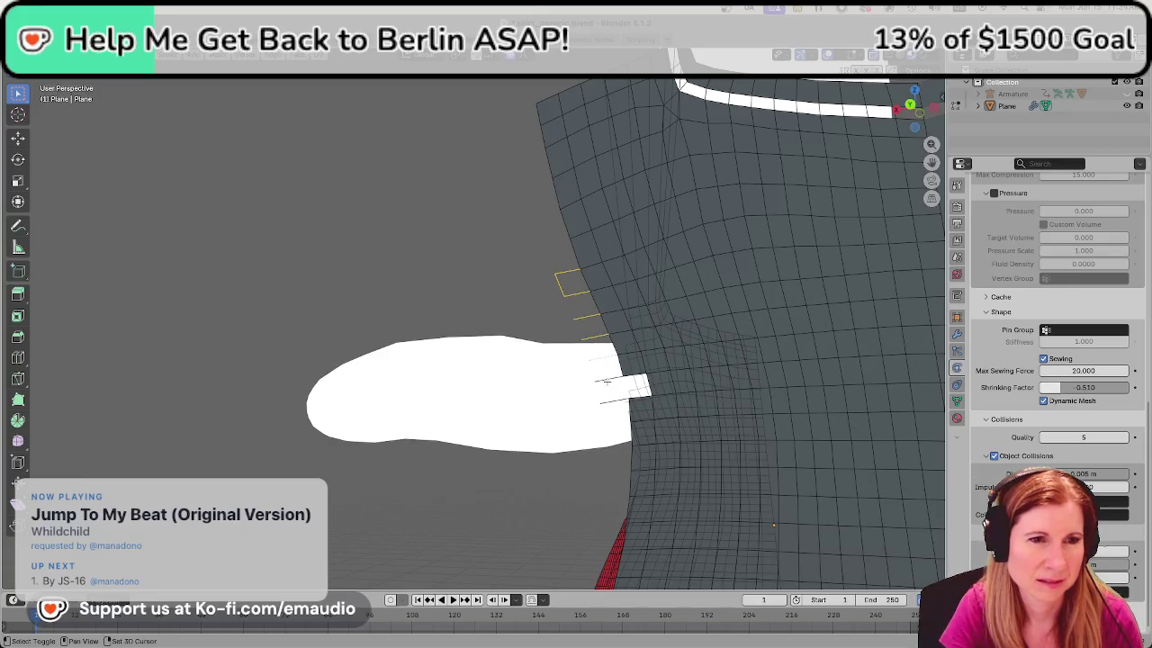
{"action": "key", "text": "x"}
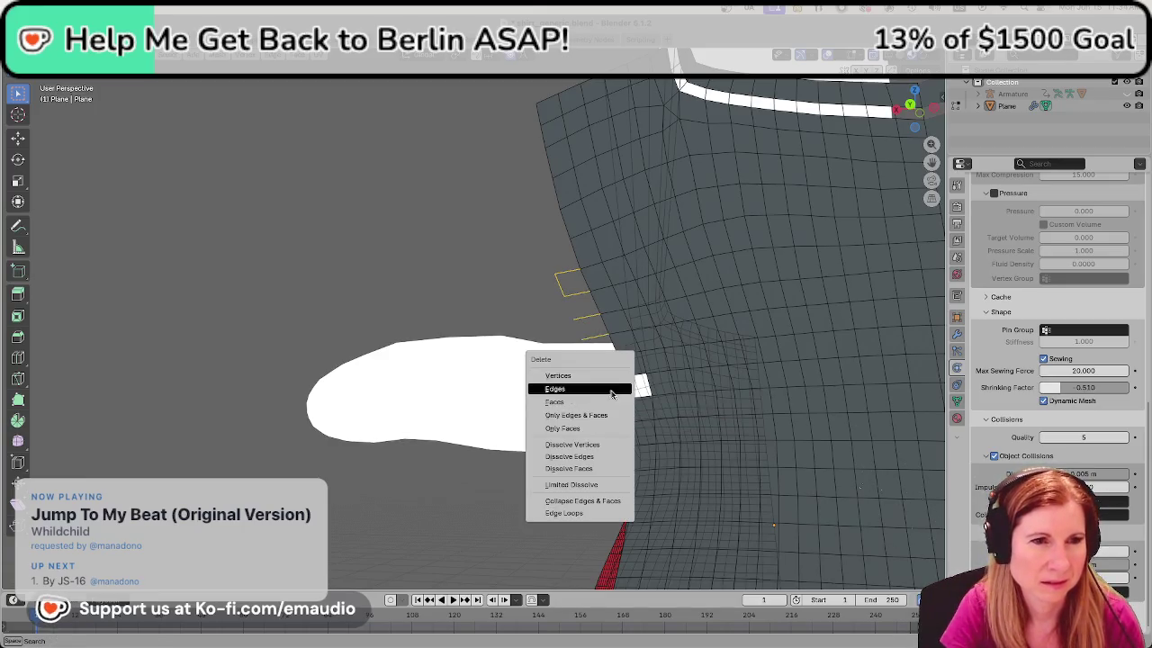
{"action": "left_click", "coordinate": [608, 384]}
{"action": "middle_click_drag", "start_coordinate": [608, 382], "coordinate": [531, 354]}
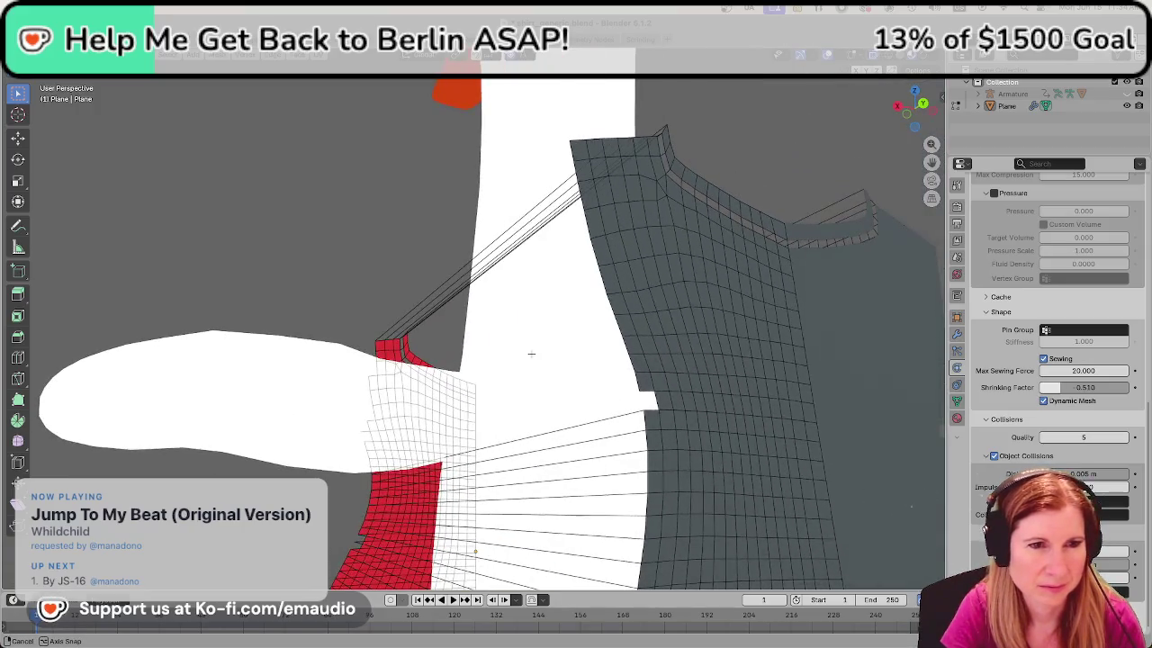
Zoom in on the dark shirt panel and select a vertex with a long sewing edge
{"action": "mouse_move", "coordinate": [649, 401]}
{"action": "middle_mouse_down", "text": "ctrl"}
{"action": "mouse_move", "coordinate": [594, 445]}
{"action": "mouse_move", "coordinate": [479, 452]}
{"action": "mouse_move", "coordinate": [424, 437]}
{"action": "mouse_move", "coordinate": [450, 330]}
{"action": "mouse_move", "coordinate": [440, 376]}
{"action": "middle_mouse_up", "text": "ctrl"}
{"action": "key", "text": "1"}
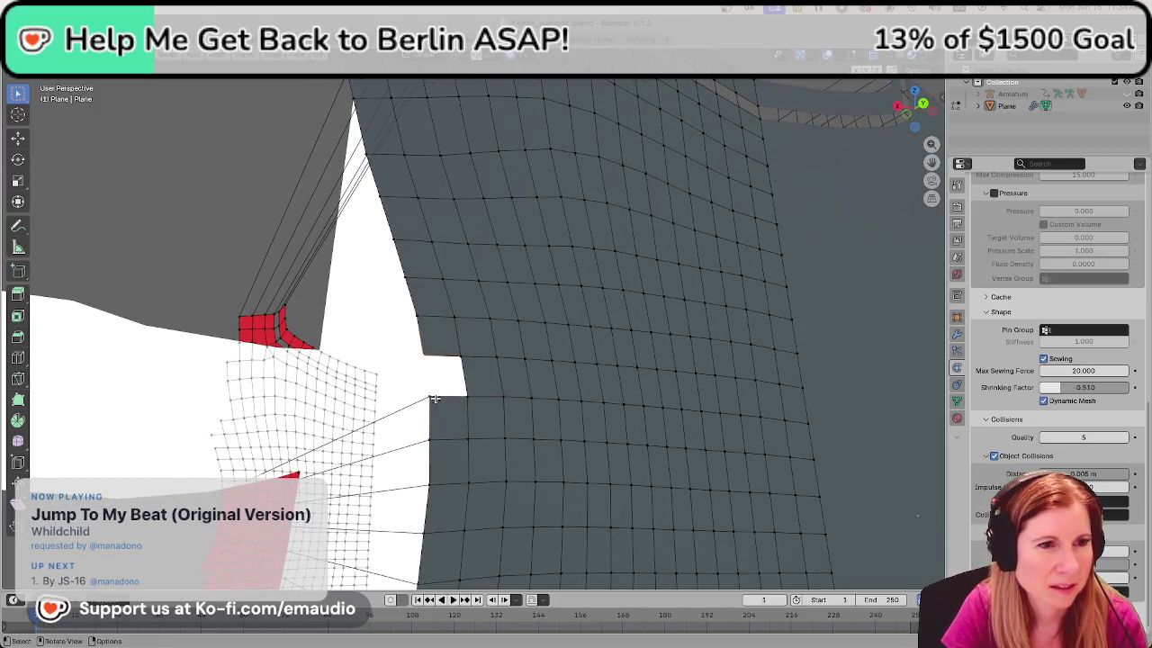
{"action": "left_click", "coordinate": [429, 394]}
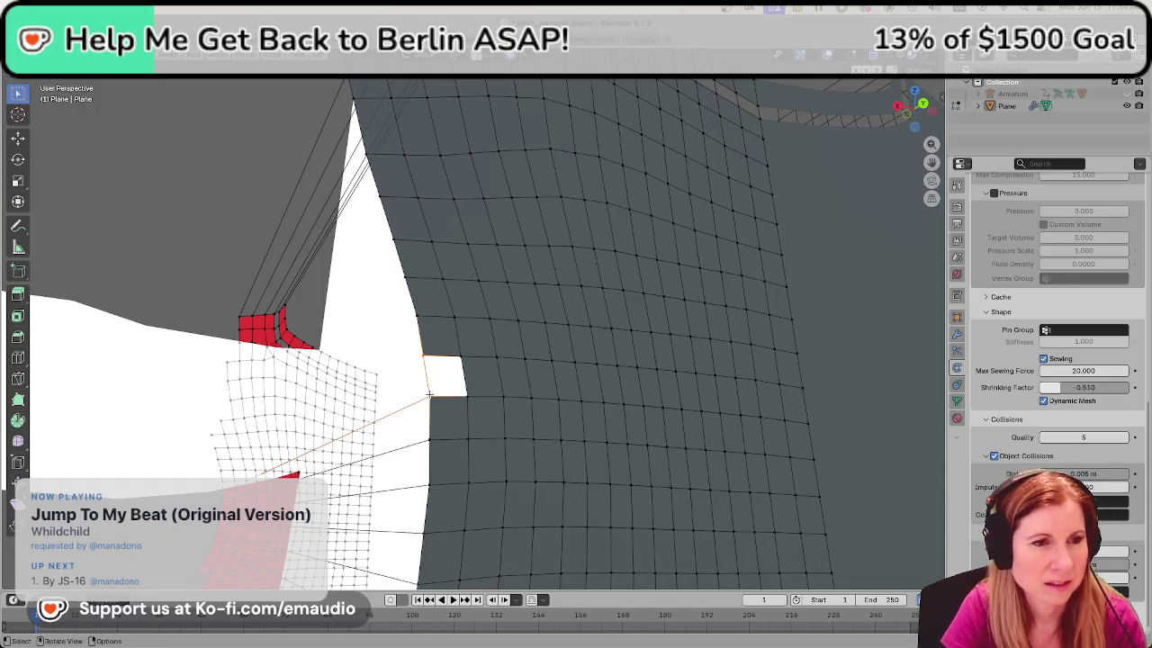
Select a shirt face in face mode, then switch to edge mode with nothing selected
{"action": "key", "text": "3"}
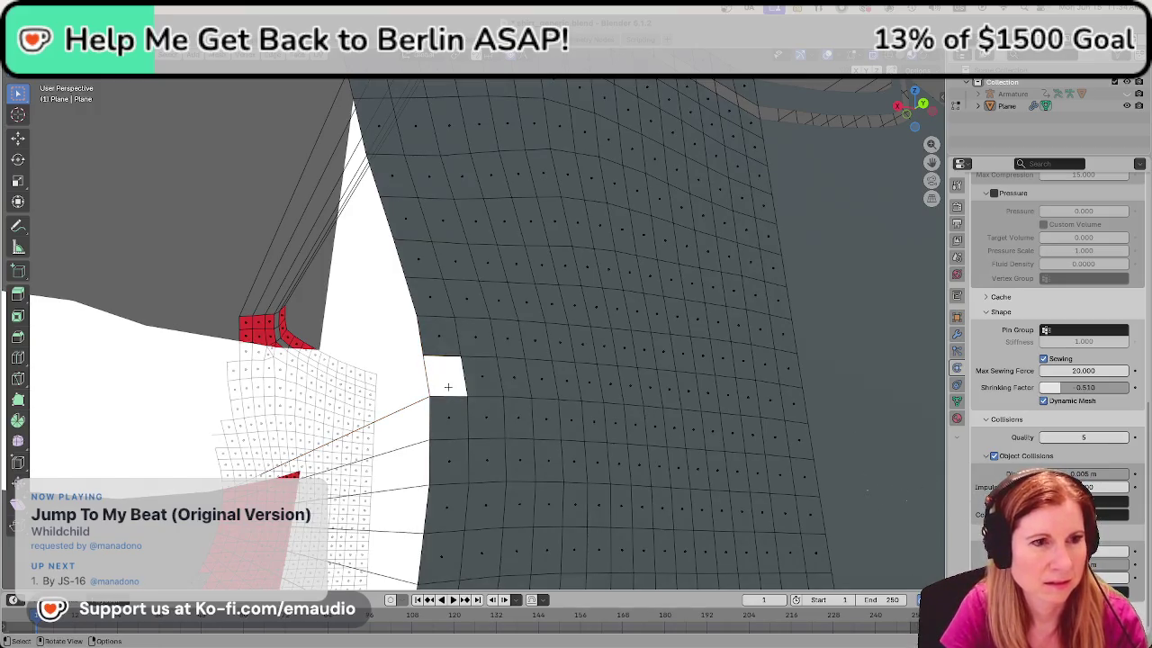
{"action": "left_click", "coordinate": [447, 411]}
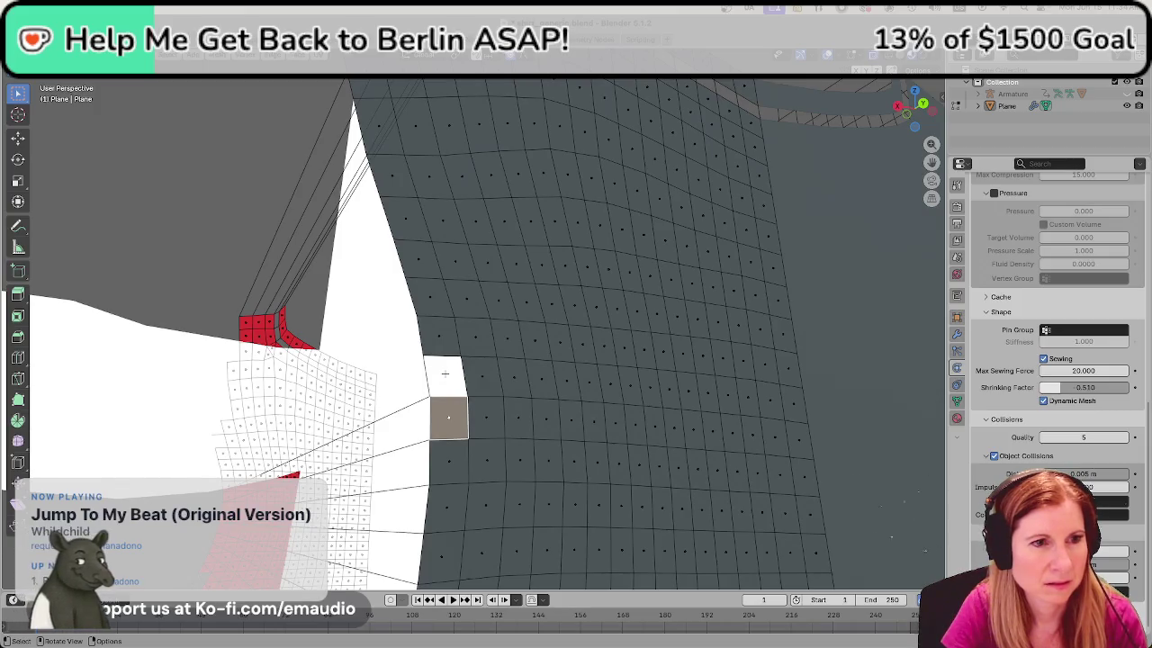
{"action": "left_click", "coordinate": [444, 373]}
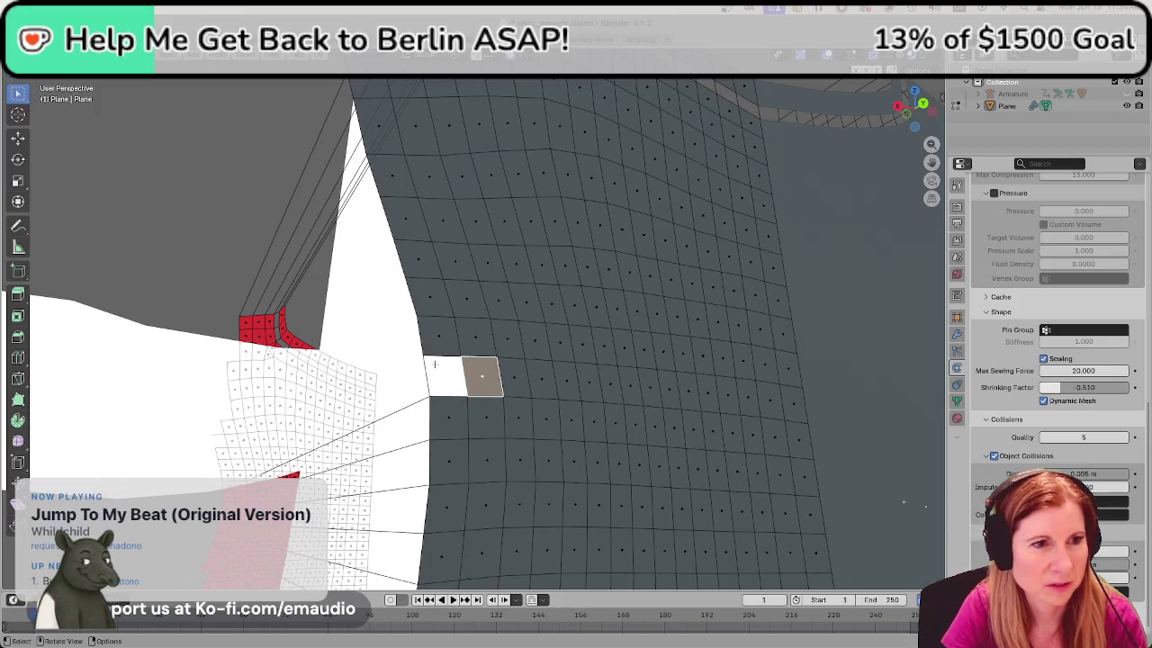
{"action": "key", "text": "2"}
{"action": "key", "text": "alt+a"}
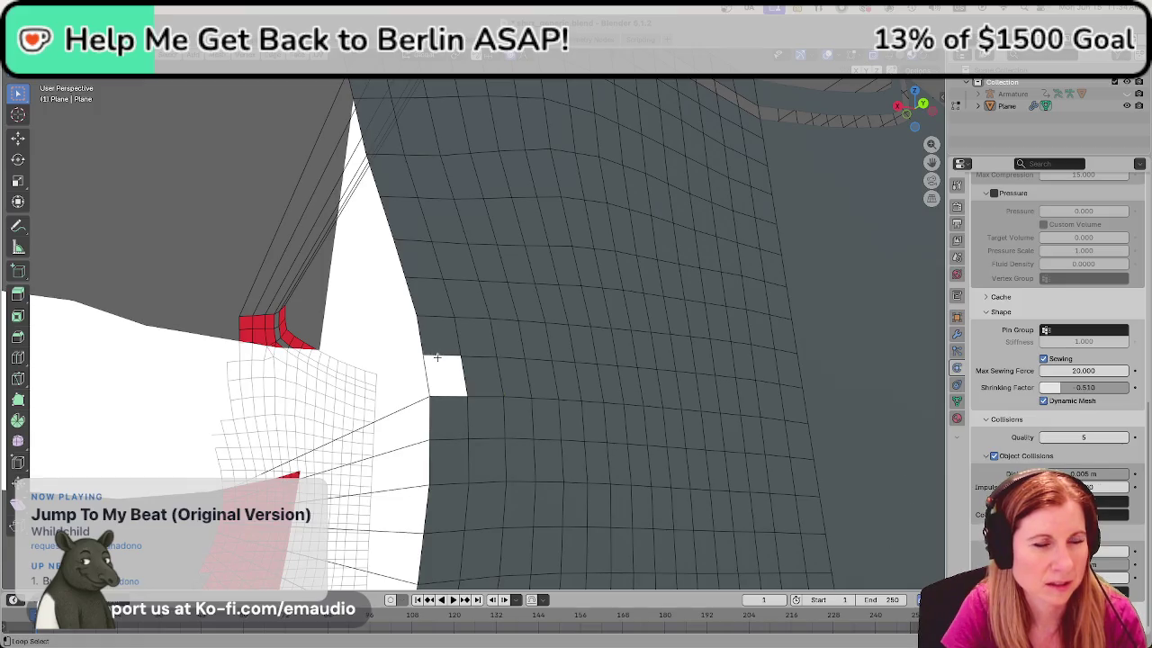
{"action": "mouse_move", "coordinate": [246, 255]}
{"action": "middle_mouse_down"}
{"action": "mouse_move", "coordinate": [210, 304]}
{"action": "mouse_move", "coordinate": [419, 333]}
{"action": "mouse_move", "coordinate": [432, 565]}
{"action": "mouse_move", "coordinate": [672, 470]}
{"action": "mouse_move", "coordinate": [621, 300]}
{"action": "mouse_move", "coordinate": [615, 336]}
{"action": "mouse_move", "coordinate": [487, 303]}
{"action": "middle_mouse_up"}
{"action": "scroll", "coordinate": [420, 332], "scroll_direction": "down", "scroll_amount": 5}
{"action": "scroll", "coordinate": [672, 471], "scroll_direction": "up", "scroll_amount": 4}
{"action": "scroll", "coordinate": [672, 470], "scroll_direction": "up", "scroll_amount": 4}
{"action": "left_click", "coordinate": [476, 291], "text": "alt"}
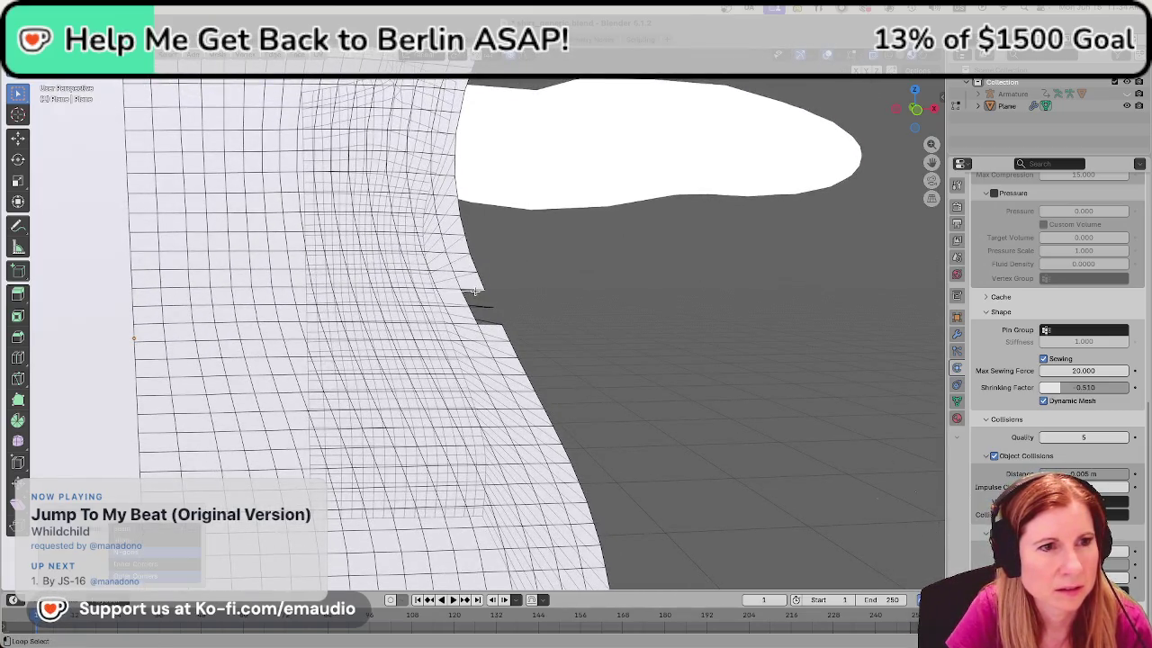
{"action": "middle_click_drag", "start_coordinate": [595, 326], "coordinate": [513, 334]}
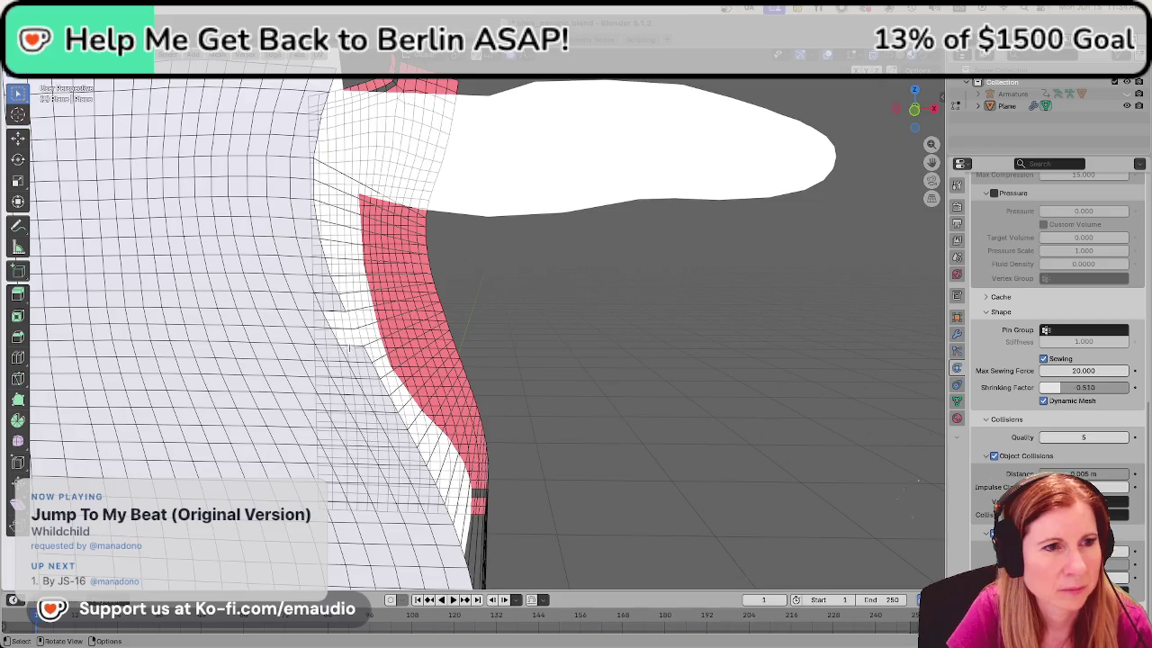
{"action": "scroll", "coordinate": [340, 332], "scroll_direction": "up", "scroll_amount": 2}
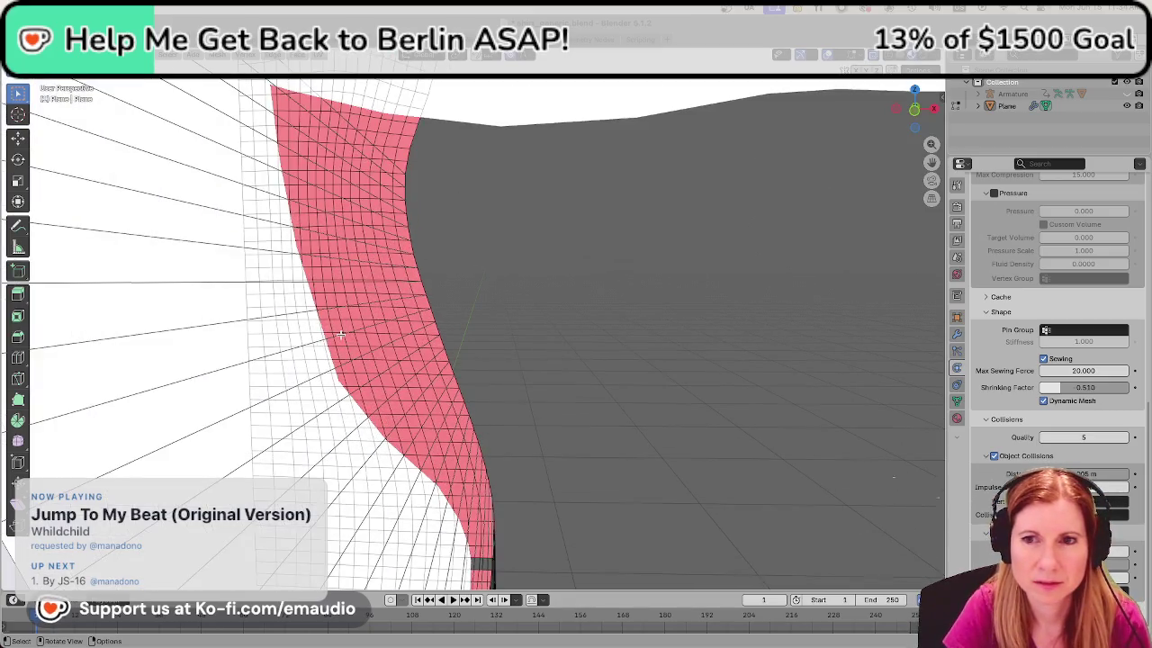
{"action": "middle_click_drag", "start_coordinate": [340, 333], "coordinate": [545, 313]}
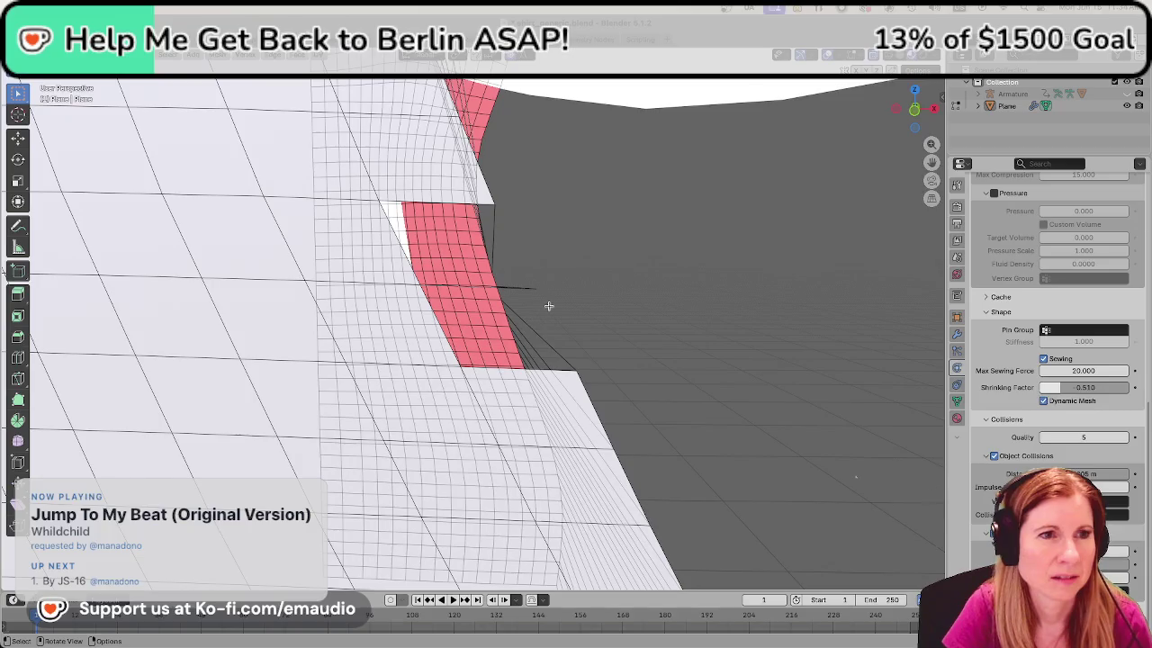
{"action": "left_click", "coordinate": [568, 367]}
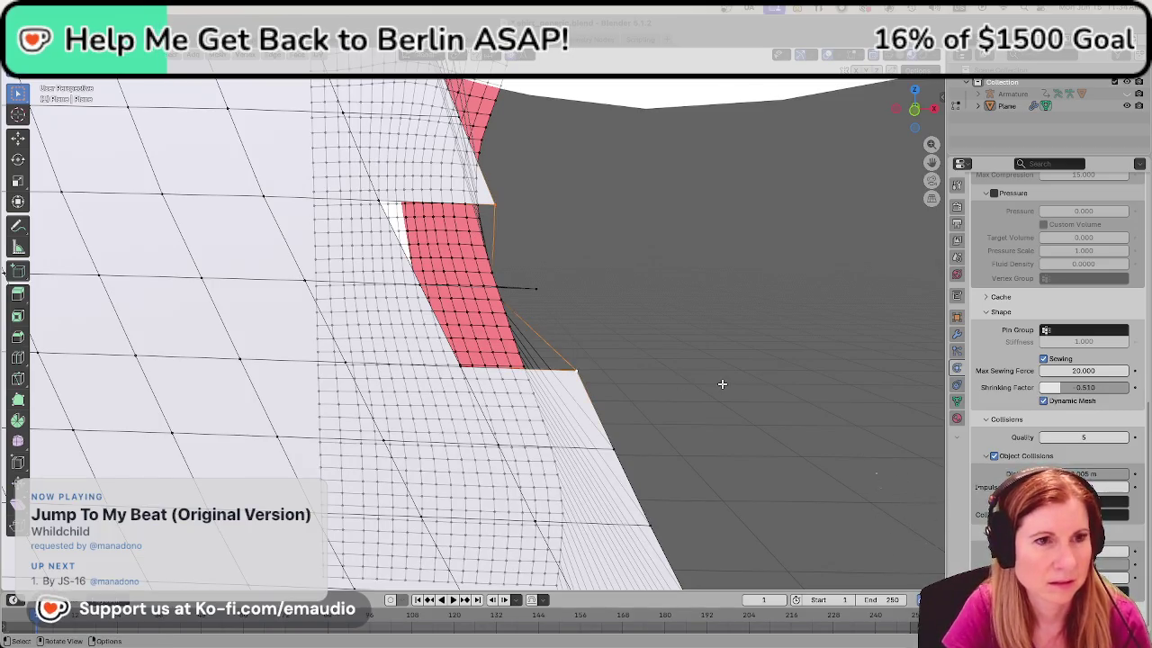
{"action": "middle_click_drag", "start_coordinate": [706, 322], "coordinate": [699, 318]}
{"action": "middle_click_drag", "start_coordinate": [624, 368], "coordinate": [656, 363]}
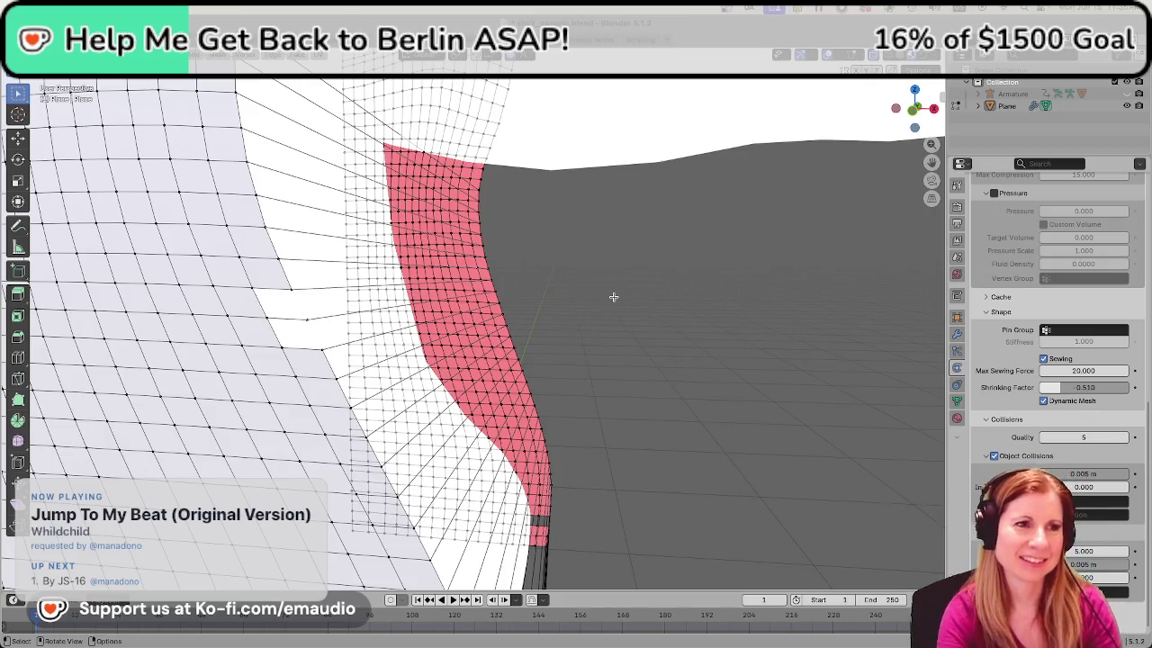
Orbit to the seam, play the cloth simulation, and make the Shrinking Factor negative
{"action": "key", "text": "g"}
{"action": "middle_click_drag", "start_coordinate": [643, 297], "coordinate": [720, 271]}
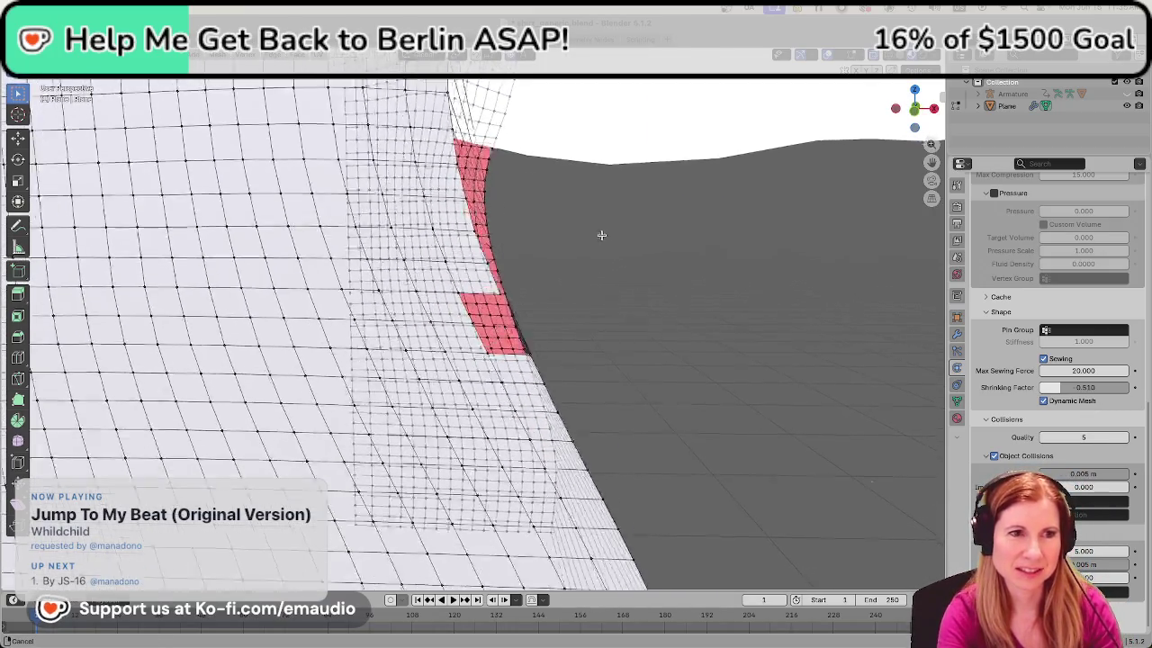
{"action": "key", "text": "space"}
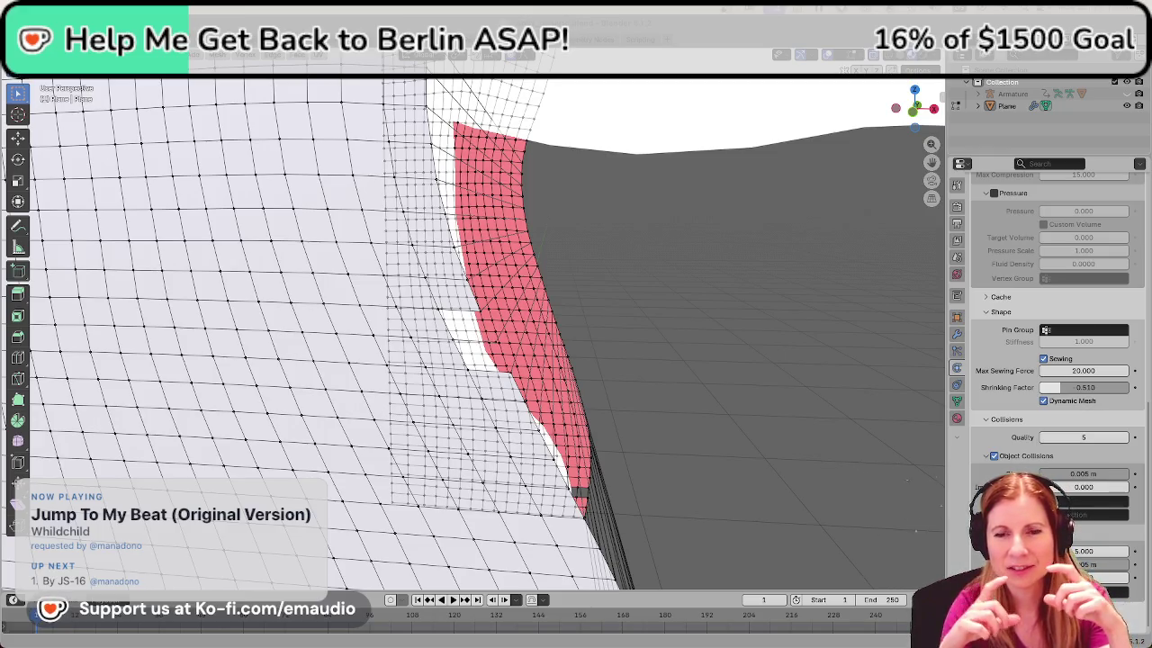
{"action": "key", "text": "minus"}
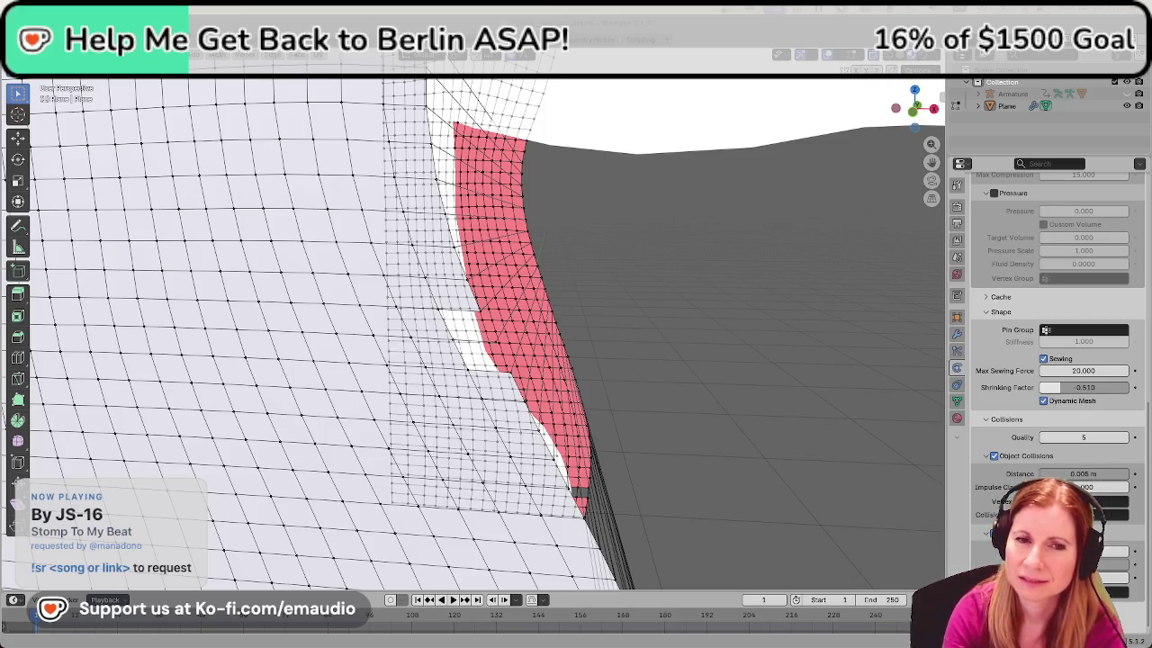
{"action": "key", "text": "minus"}
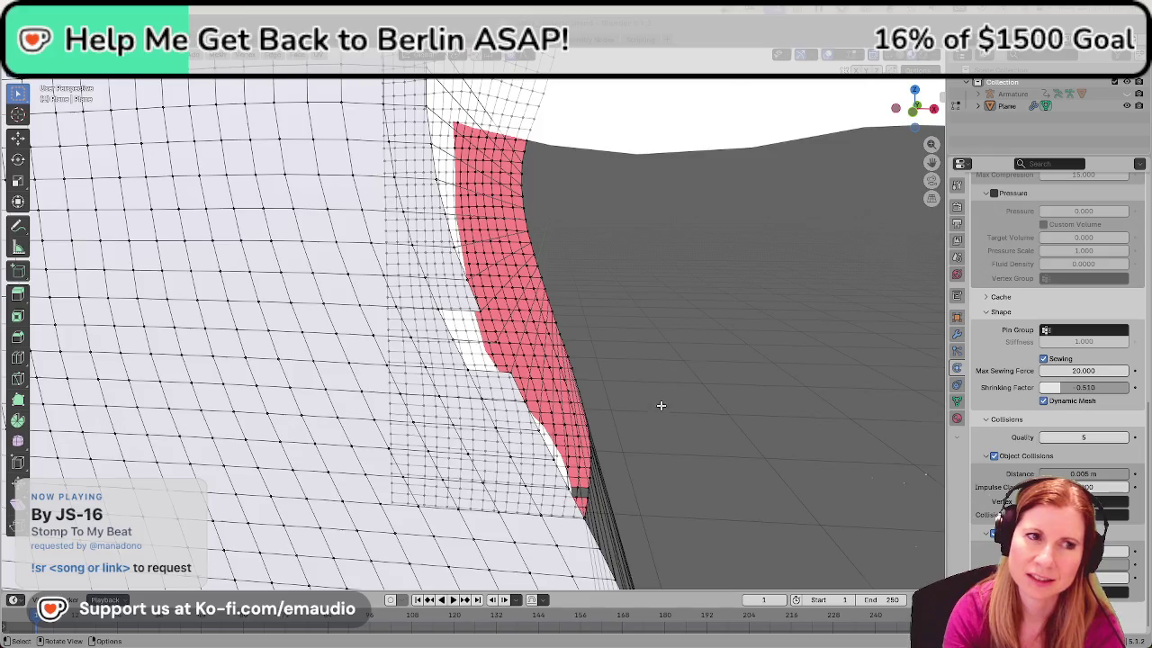
{"action": "scroll", "coordinate": [662, 402], "scroll_direction": "down", "scroll_amount": 10}
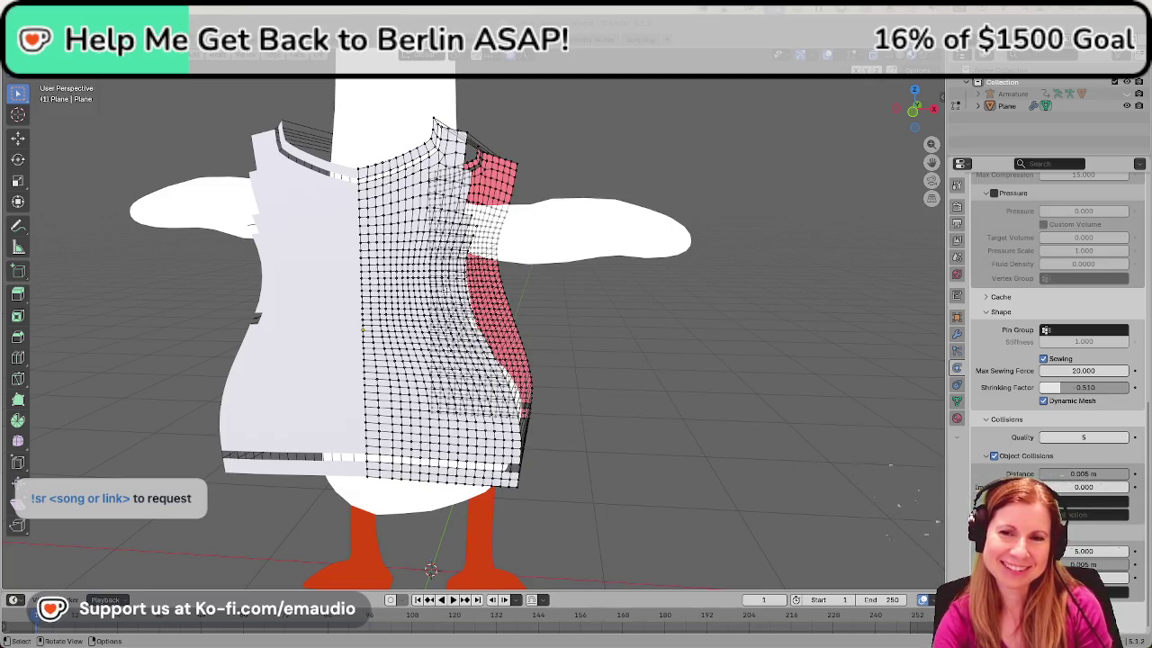
{"action": "scroll", "coordinate": [507, 272], "scroll_direction": "up", "scroll_amount": 3}
{"action": "scroll", "coordinate": [507, 271], "scroll_direction": "up", "scroll_amount": 4}
{"action": "scroll", "coordinate": [507, 272], "scroll_direction": "down", "scroll_amount": 5}
{"action": "scroll", "coordinate": [506, 271], "scroll_direction": "down", "scroll_amount": 2}
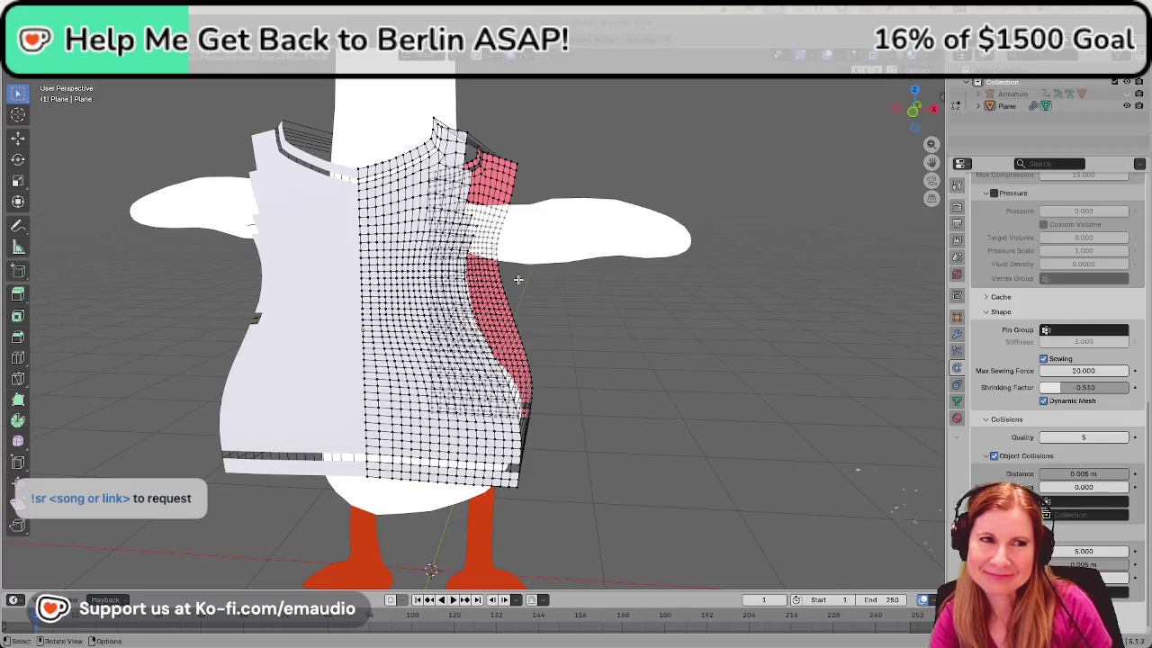
{"action": "scroll", "coordinate": [513, 280], "scroll_direction": "up", "scroll_amount": 3}
{"action": "scroll", "coordinate": [490, 322], "scroll_direction": "up", "scroll_amount": 3}
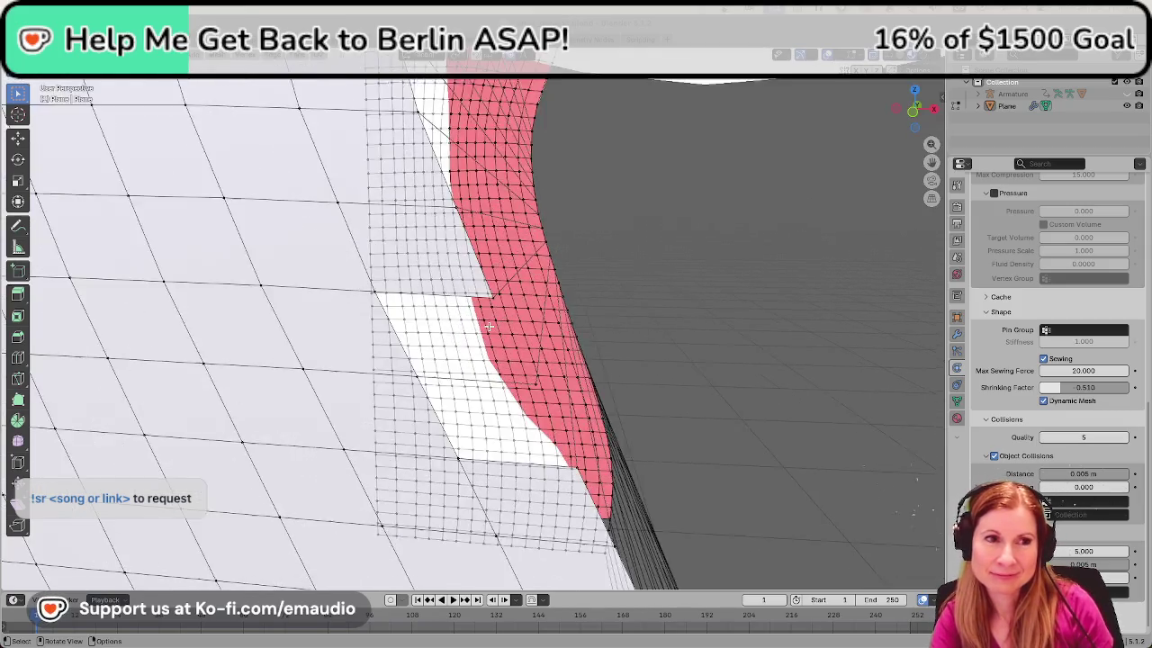
{"action": "scroll", "coordinate": [488, 328], "scroll_direction": "down", "scroll_amount": 2}
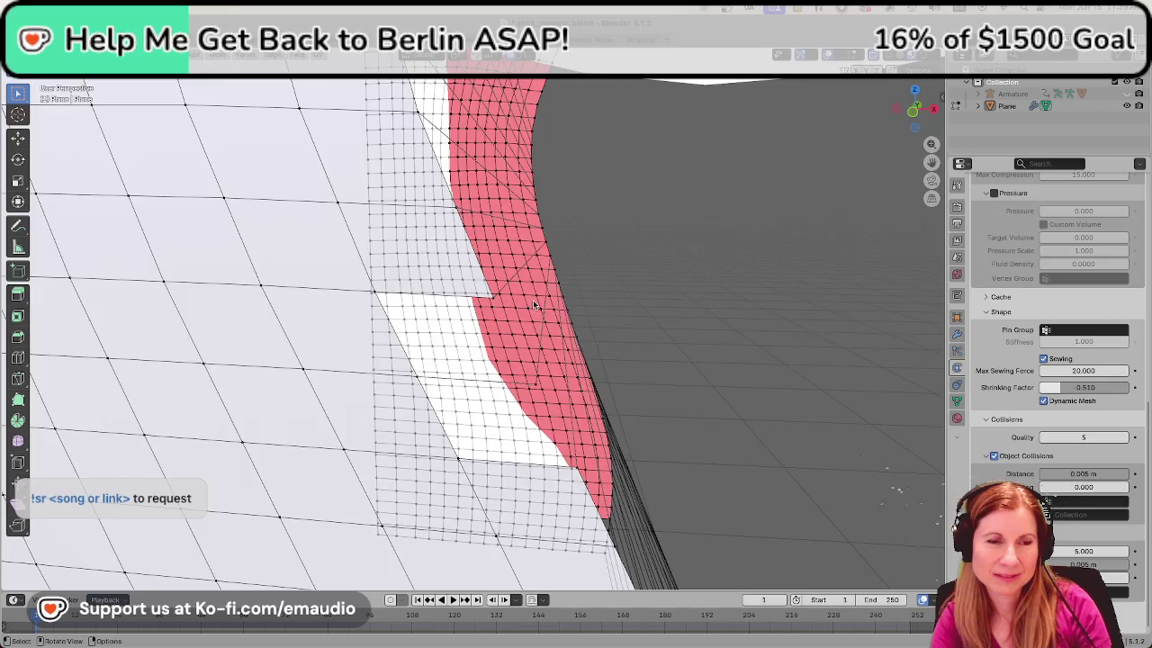
Hide the red side panel and select the hole's upper and lower corner vertices
{"action": "key", "text": "ctrl+z"}
{"action": "key", "text": "ctrl+shift+z"}
{"action": "key", "text": "ctrl+z"}
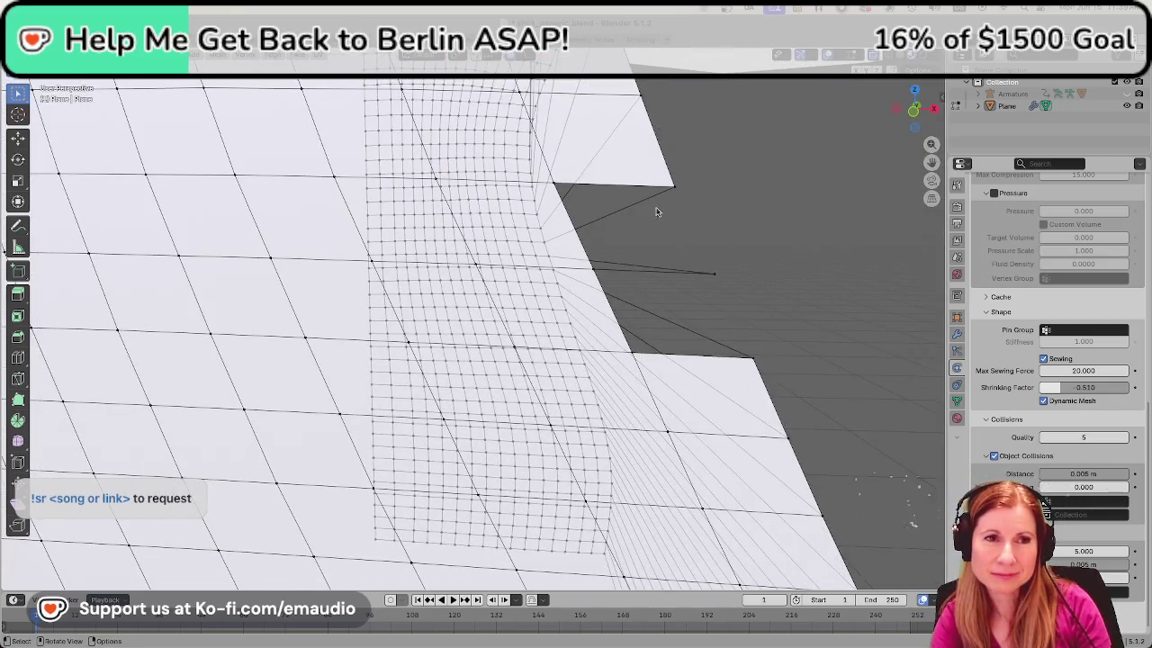
{"action": "left_click", "coordinate": [682, 198]}
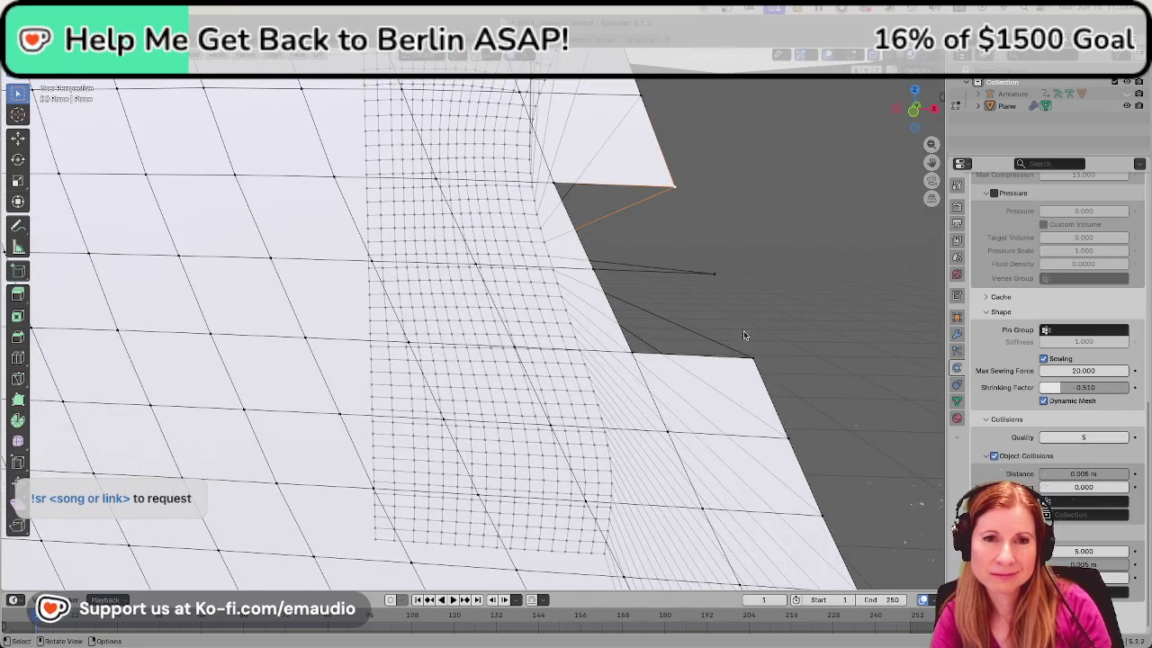
{"action": "left_click", "coordinate": [752, 358], "text": "shift"}
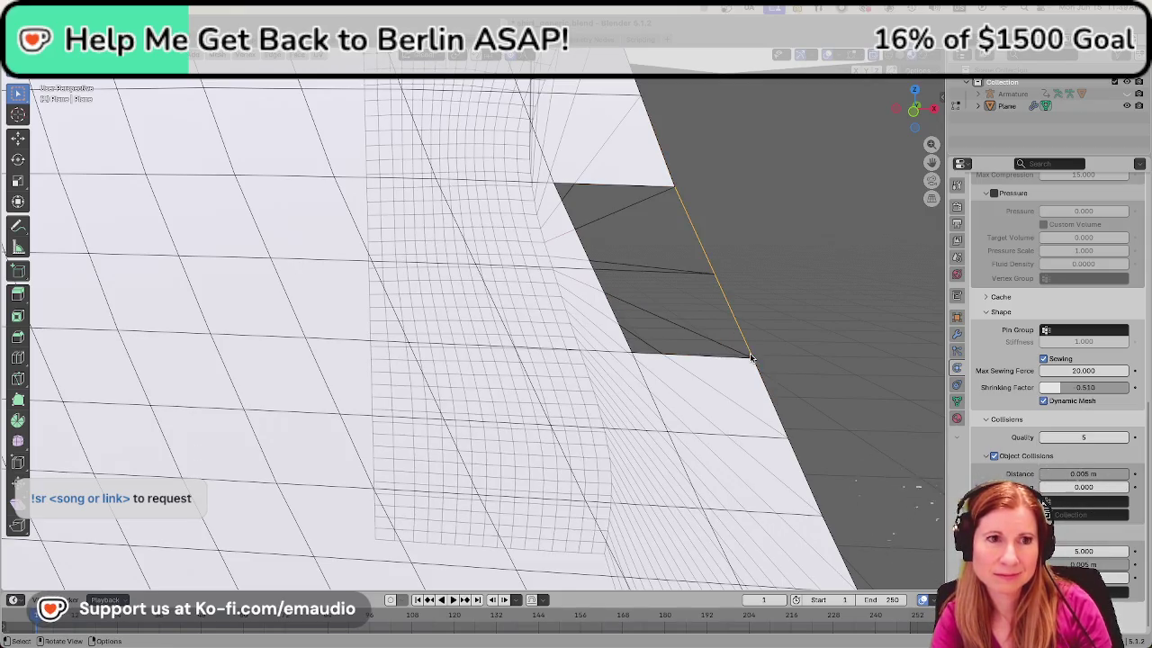
Select the hole's boundary loop, fill it with a face, and return to Object Mode
{"action": "left_click", "coordinate": [641, 189], "text": "alt"}
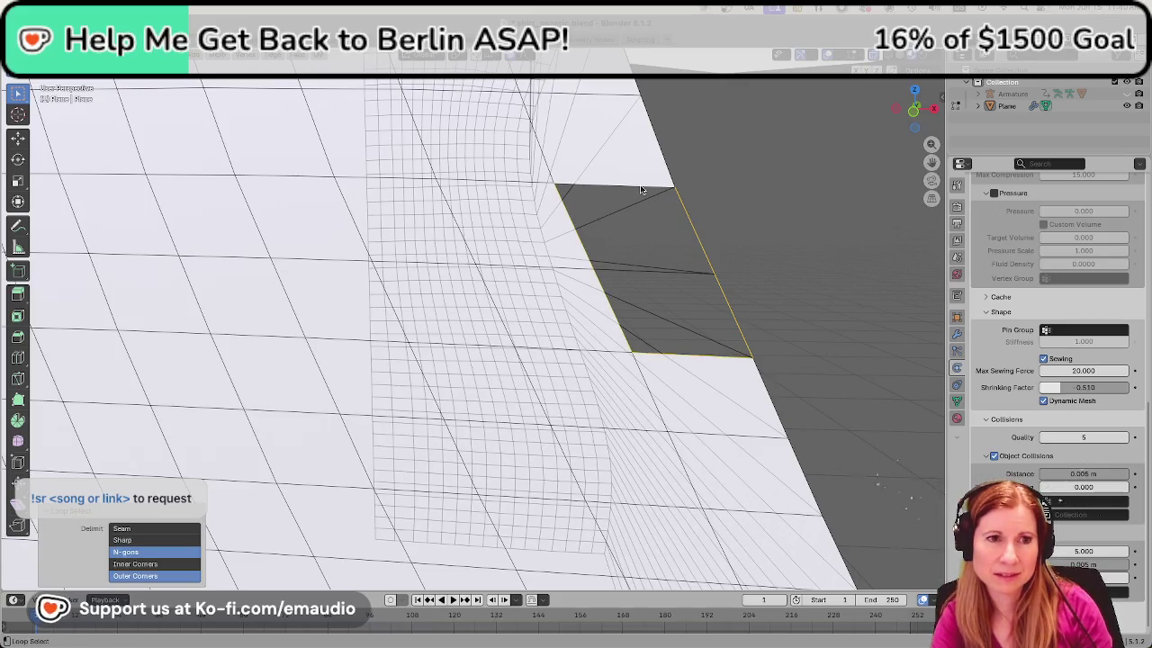
{"action": "key", "text": "f"}
{"action": "key", "text": "Tab"}
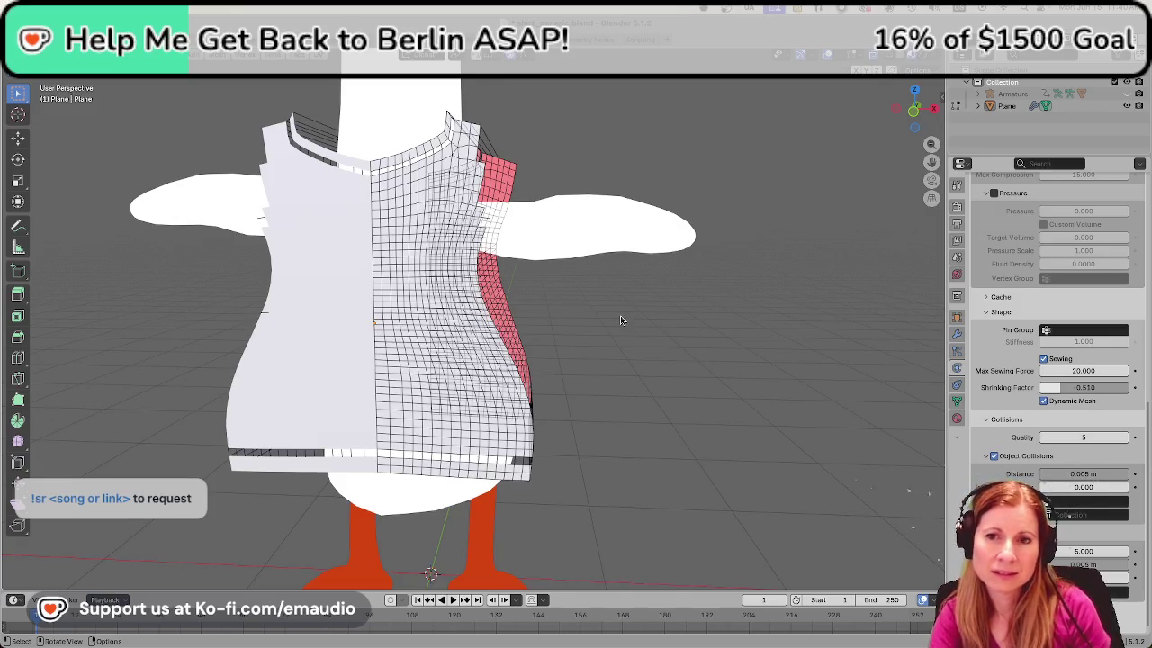
{"action": "scroll", "coordinate": [599, 333], "scroll_direction": "down", "scroll_amount": 3}
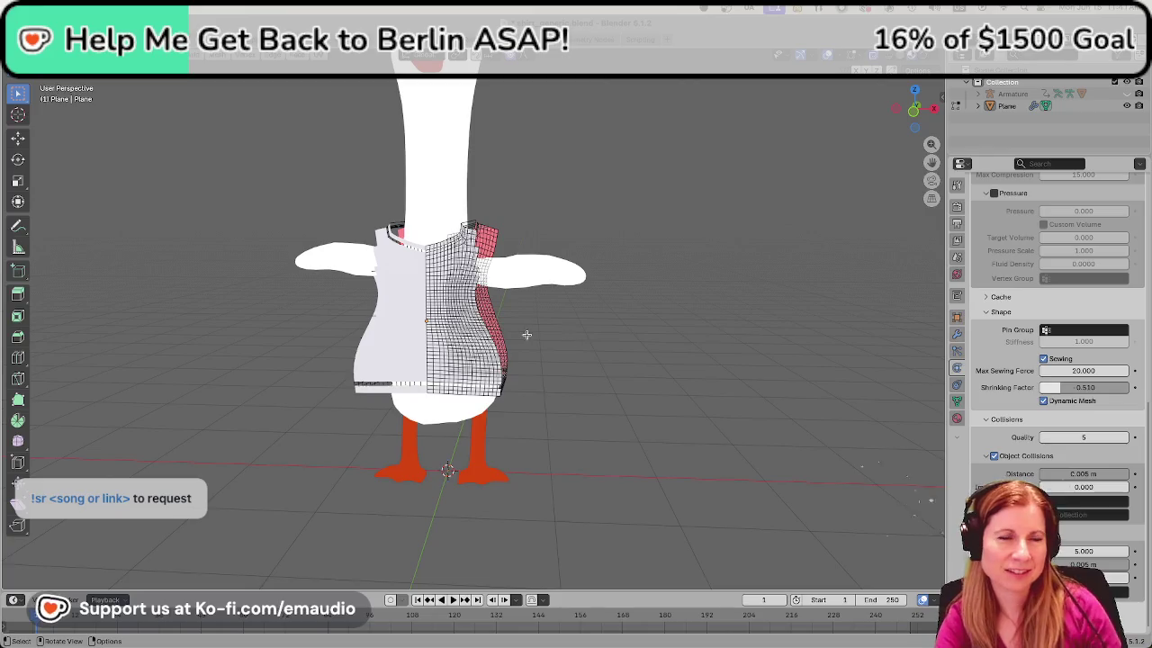
{"action": "scroll", "coordinate": [526, 335], "scroll_direction": "up", "scroll_amount": 2}
{"action": "scroll", "coordinate": [527, 335], "scroll_direction": "up", "scroll_amount": 2}
{"action": "scroll", "coordinate": [527, 335], "scroll_direction": "up", "scroll_amount": 1}
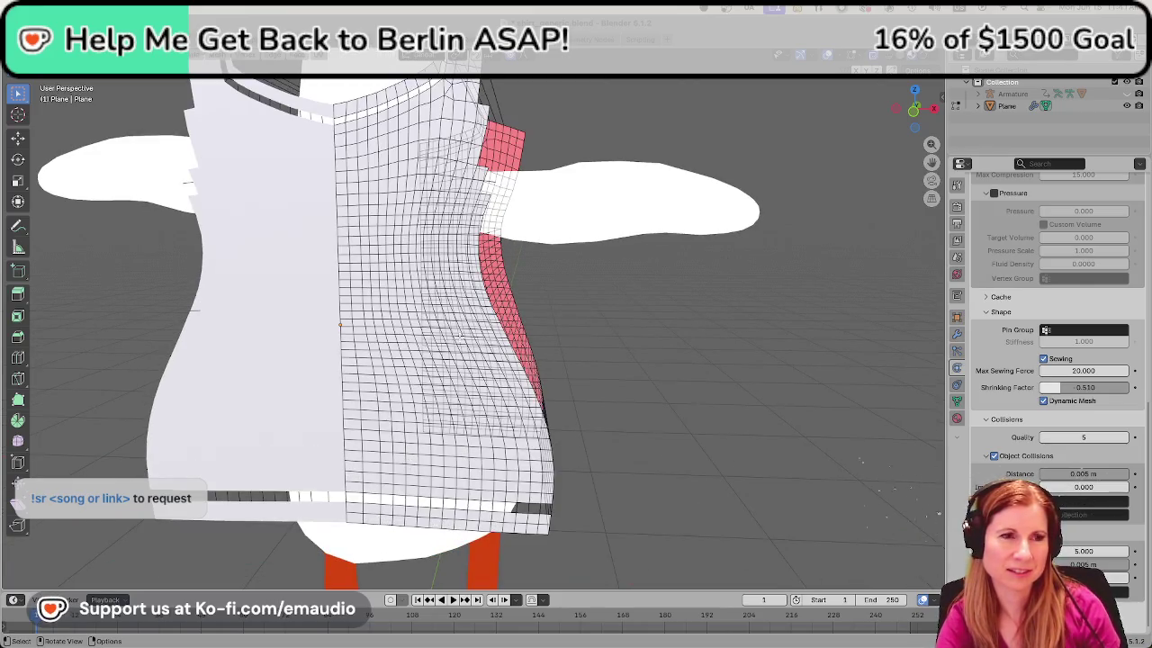
{"action": "middle_click_drag", "start_coordinate": [459, 335], "coordinate": [551, 324]}
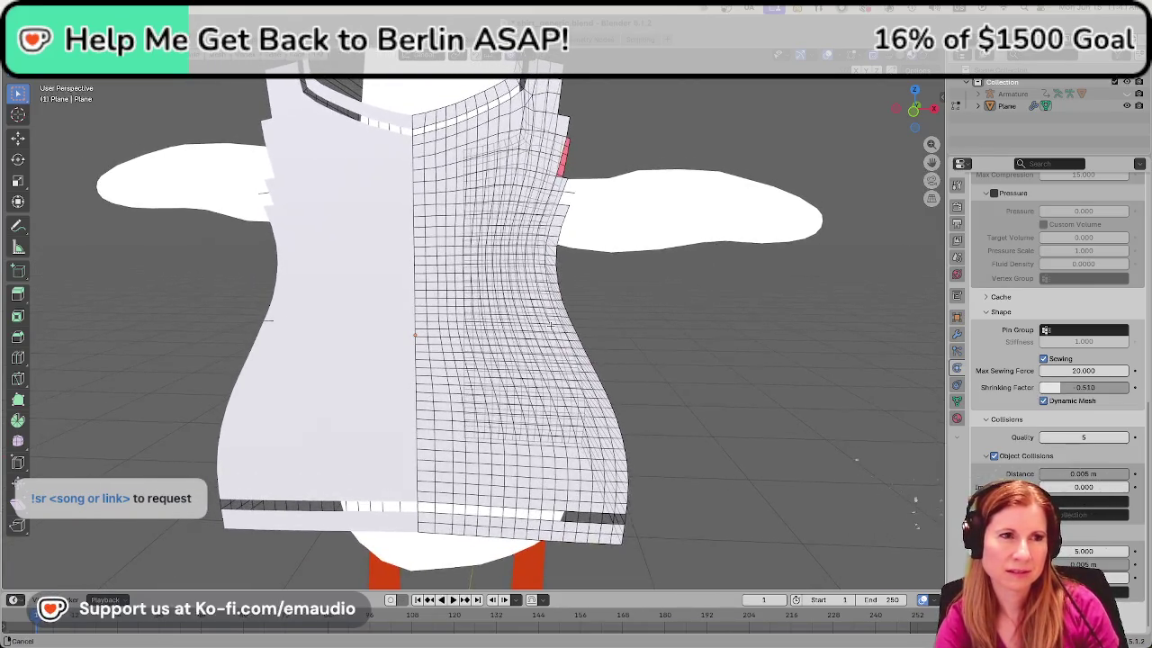
{"action": "middle_click_drag", "start_coordinate": [661, 322], "coordinate": [653, 354]}
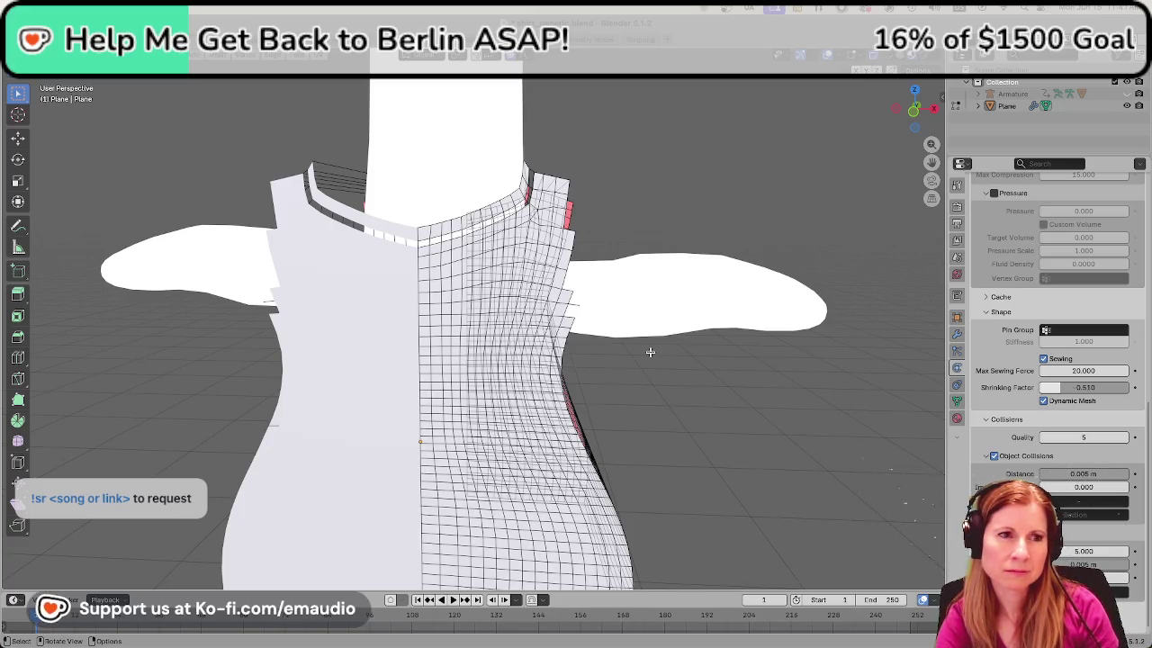
{"action": "scroll", "coordinate": [650, 352], "scroll_direction": "up", "scroll_amount": 4}
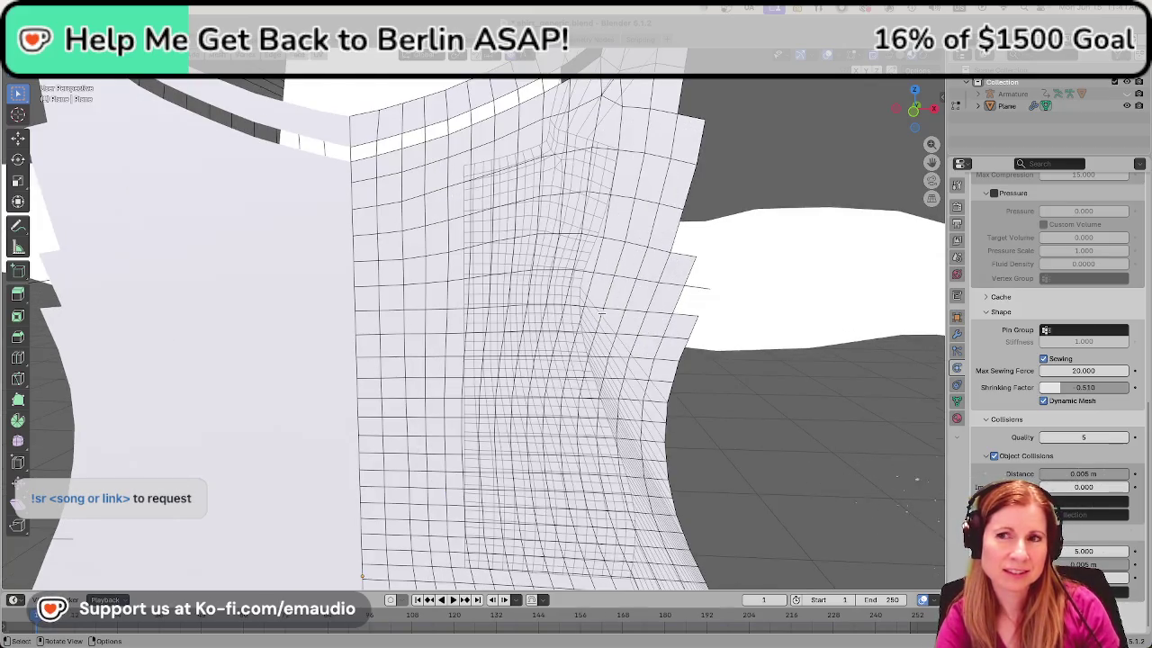
{"action": "scroll", "coordinate": [599, 312], "scroll_direction": "down", "scroll_amount": 5}
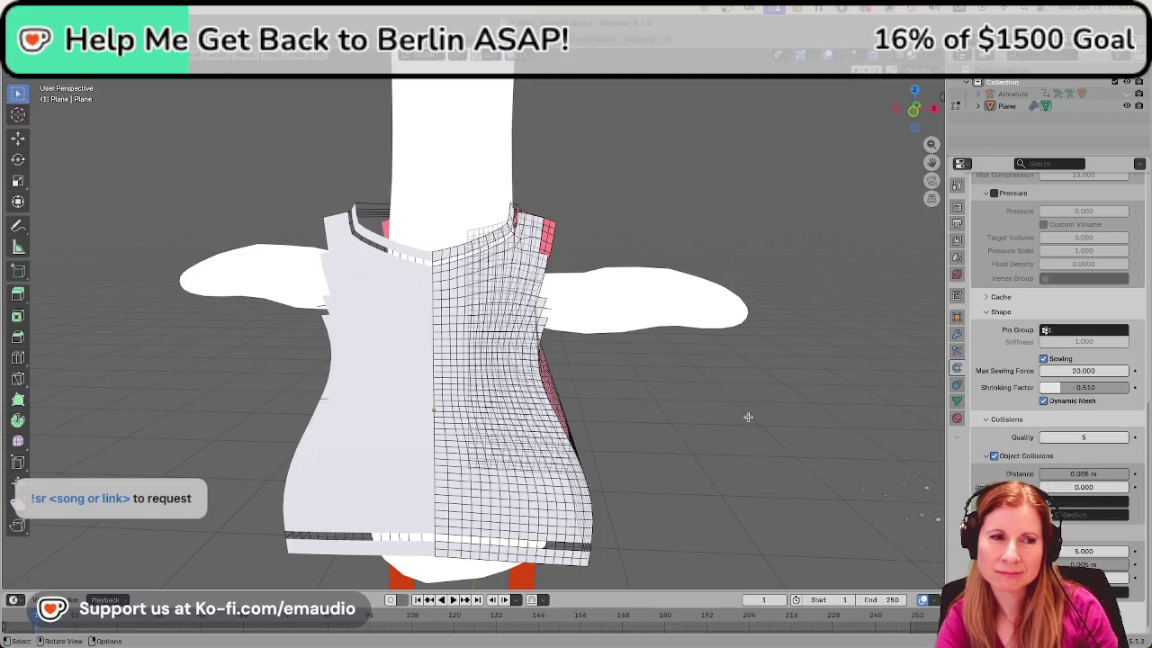
{"action": "scroll", "coordinate": [739, 417], "scroll_direction": "up", "scroll_amount": 3}
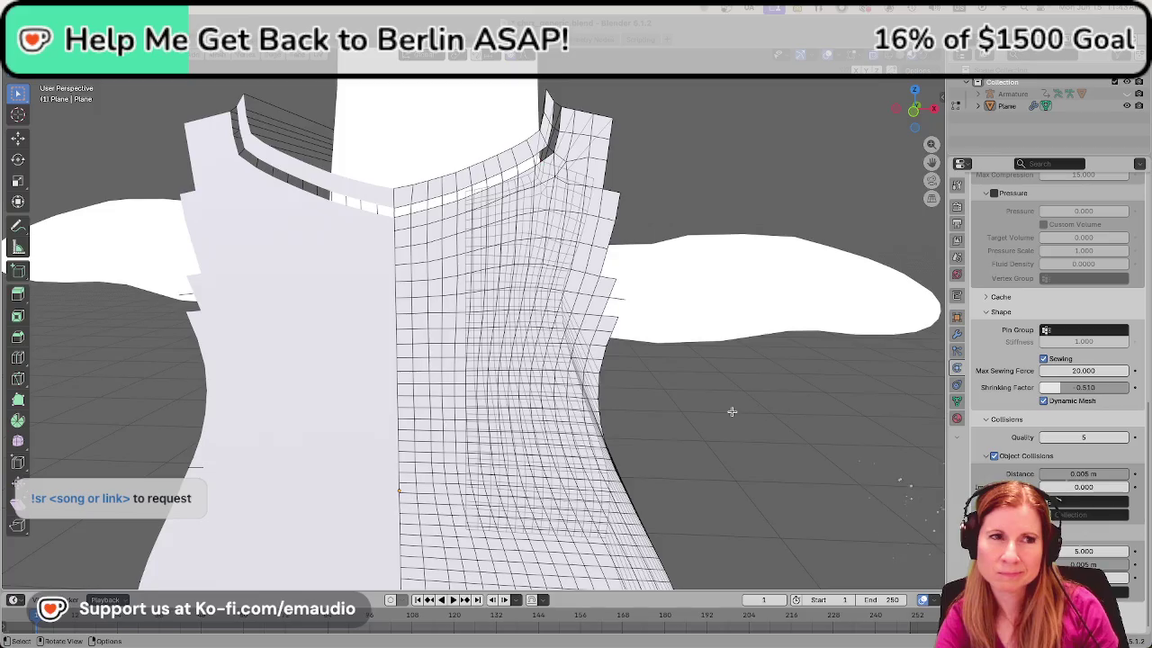
{"action": "scroll", "coordinate": [720, 412], "scroll_direction": "down", "scroll_amount": 4}
{"action": "scroll", "coordinate": [711, 416], "scroll_direction": "down", "scroll_amount": 3}
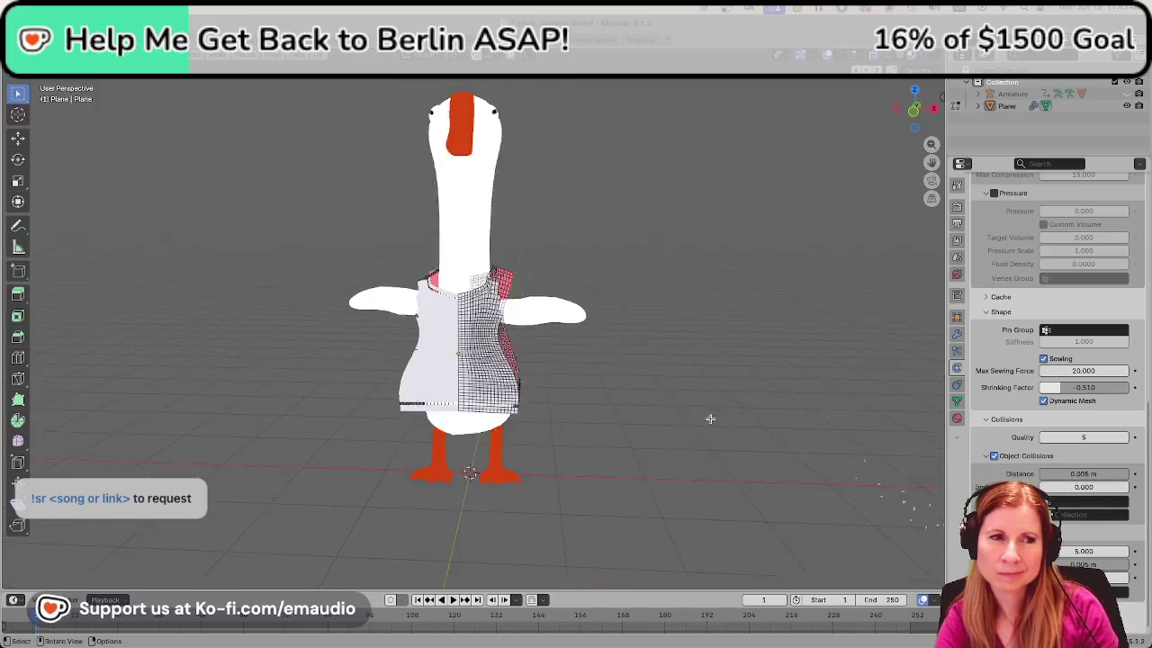
{"action": "scroll", "coordinate": [709, 419], "scroll_direction": "up", "scroll_amount": 4}
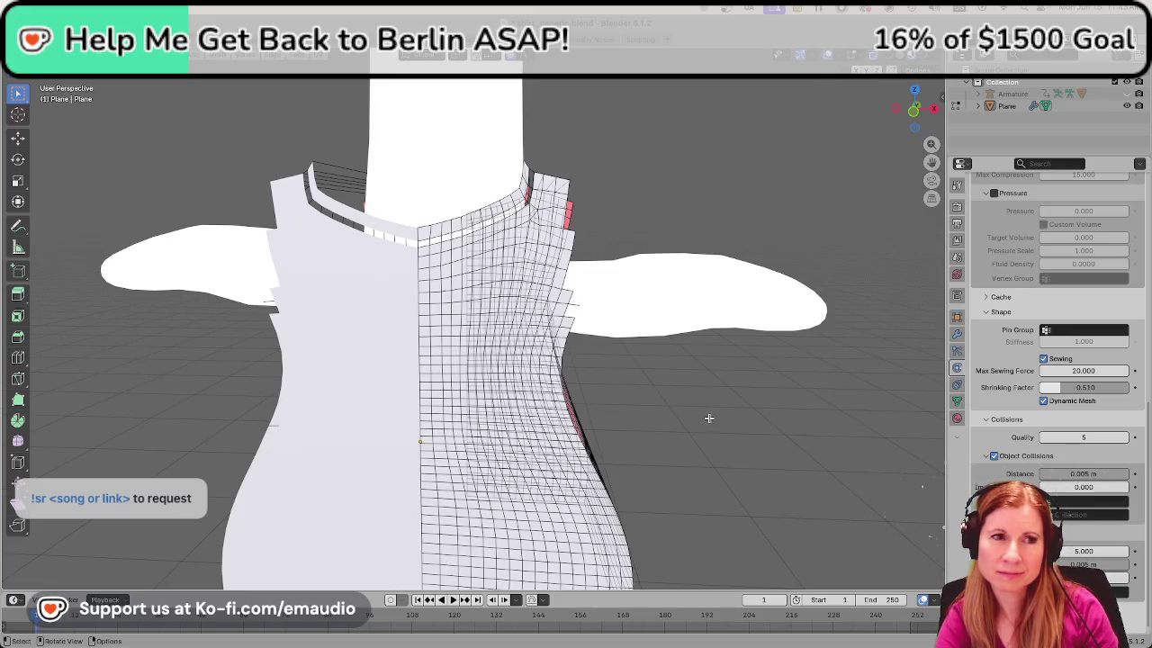
{"action": "scroll", "coordinate": [711, 406], "scroll_direction": "down", "scroll_amount": 5}
{"action": "scroll", "coordinate": [686, 403], "scroll_direction": "up", "scroll_amount": 7}
{"action": "scroll", "coordinate": [674, 394], "scroll_direction": "down", "scroll_amount": 3}
{"action": "scroll", "coordinate": [670, 388], "scroll_direction": "down", "scroll_amount": 3}
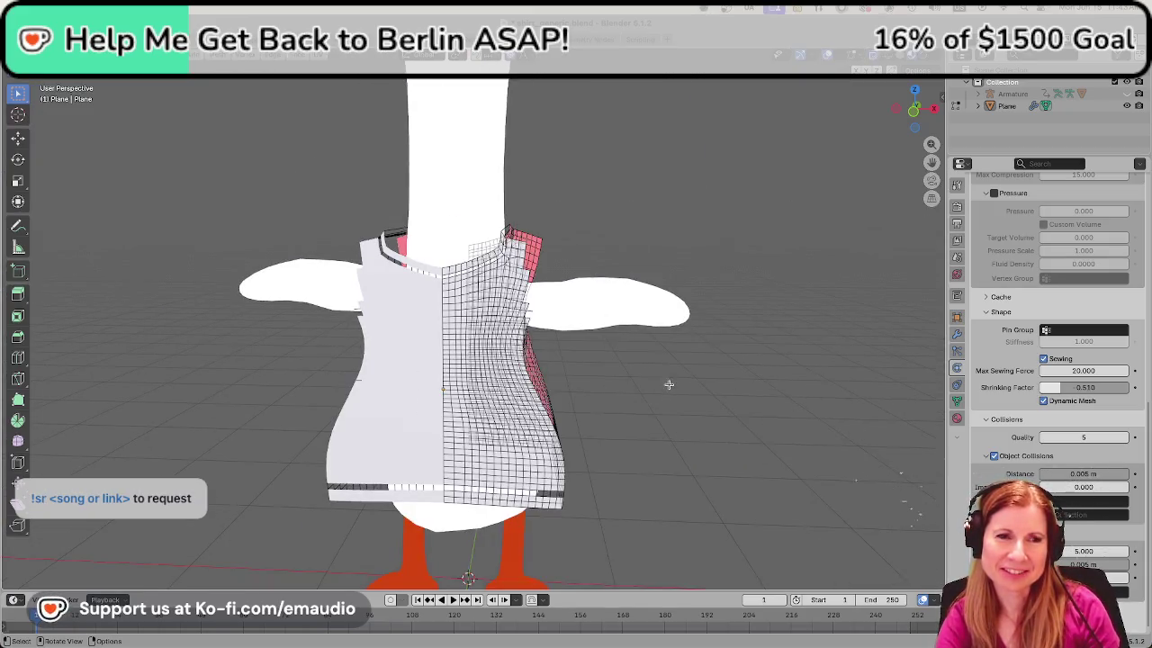
{"action": "scroll", "coordinate": [669, 385], "scroll_direction": "up", "scroll_amount": 5}
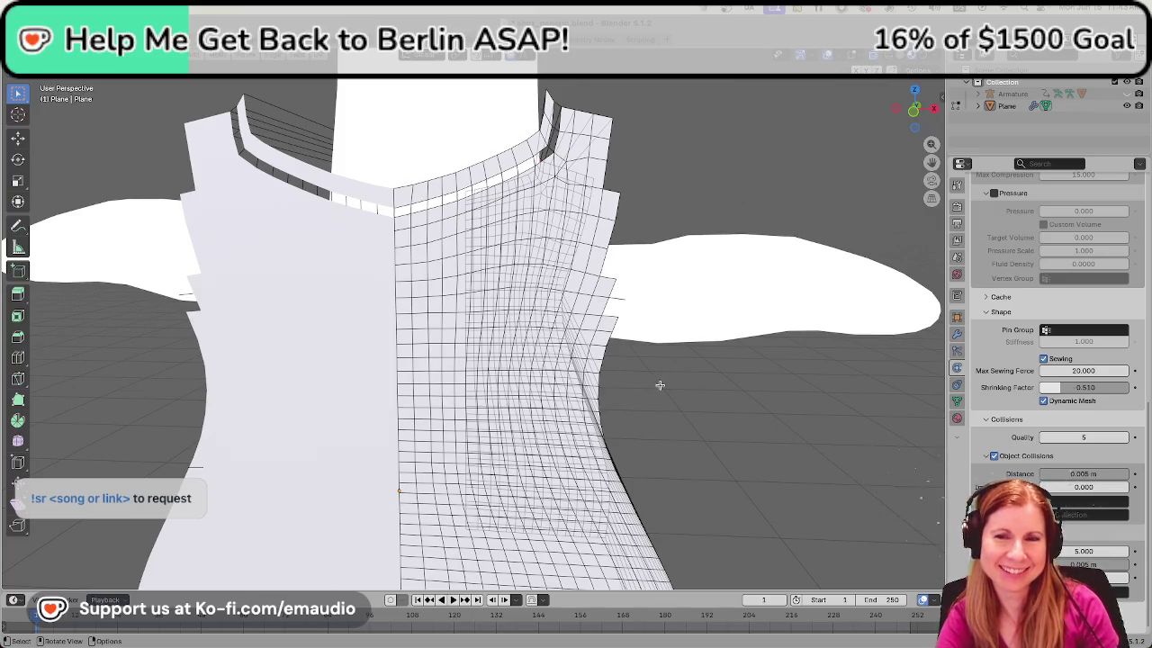
{"action": "scroll", "coordinate": [658, 386], "scroll_direction": "up", "scroll_amount": 6}
{"action": "scroll", "coordinate": [648, 391], "scroll_direction": "down", "scroll_amount": 8}
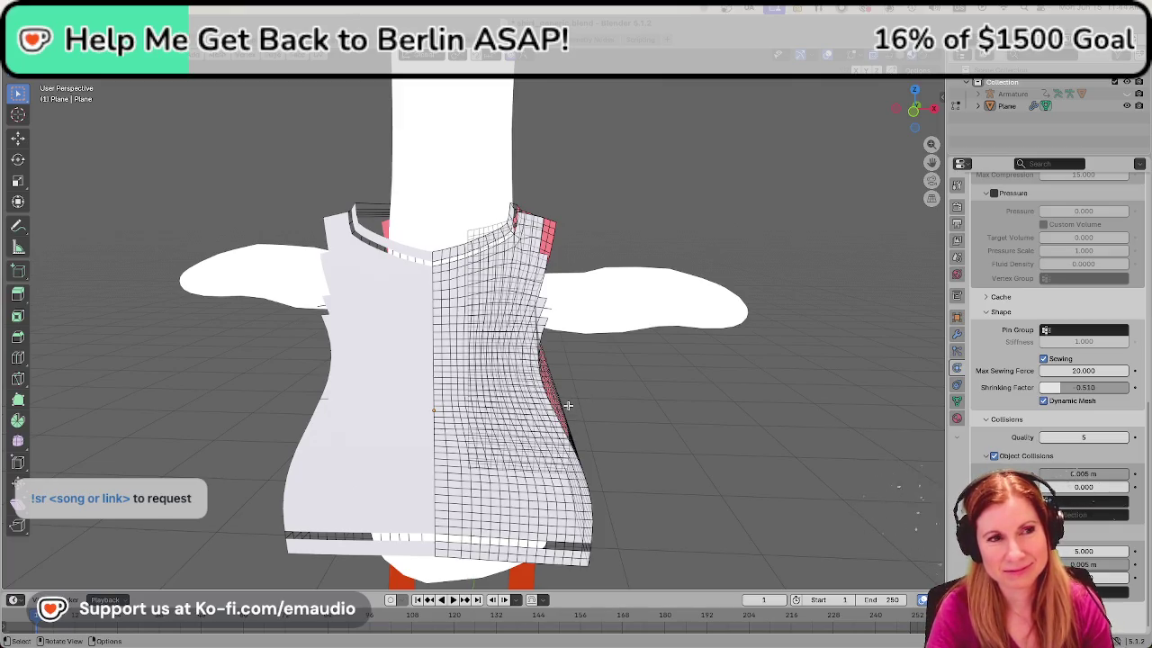
Delete the selected stray edges on the shirt's right side, then frame the whole goose
{"action": "scroll", "coordinate": [567, 405], "scroll_direction": "up", "scroll_amount": 4}
{"action": "scroll", "coordinate": [568, 406], "scroll_direction": "down", "scroll_amount": 4}
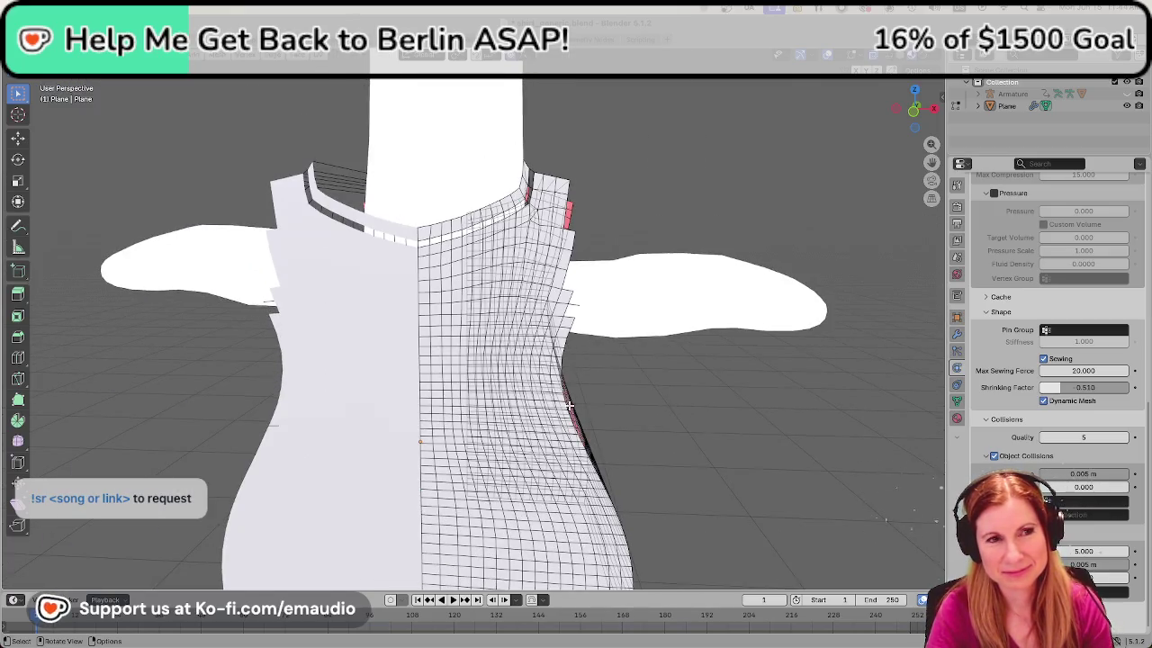
{"action": "scroll", "coordinate": [568, 406], "scroll_direction": "up", "scroll_amount": 4}
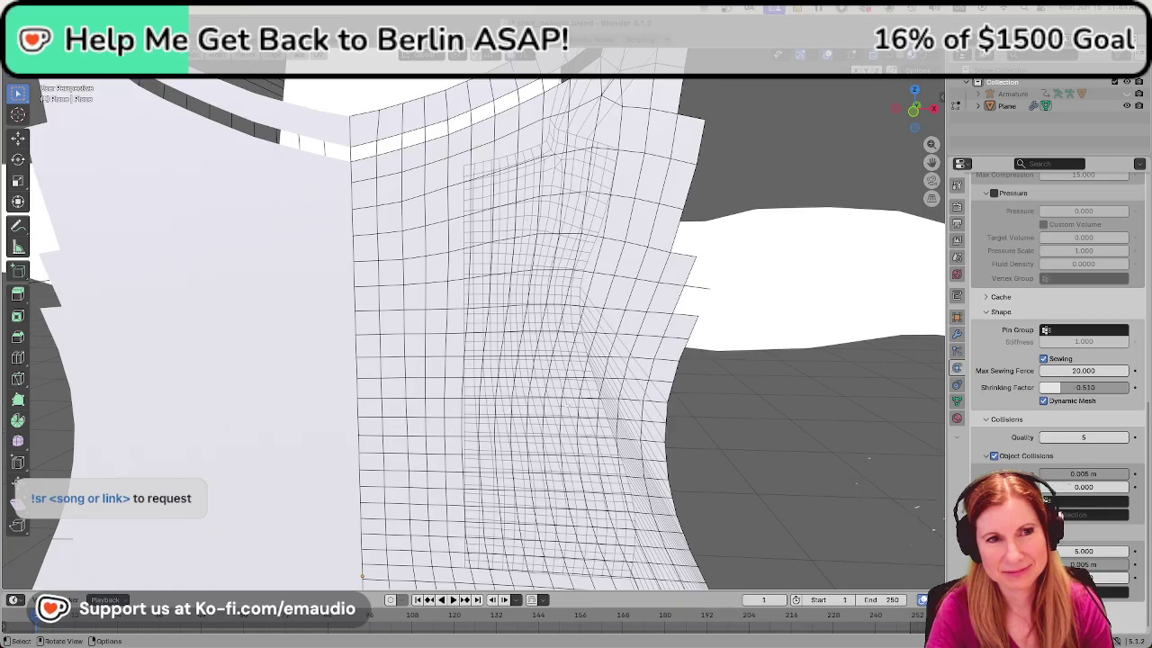
{"action": "right_click", "coordinate": [698, 287]}
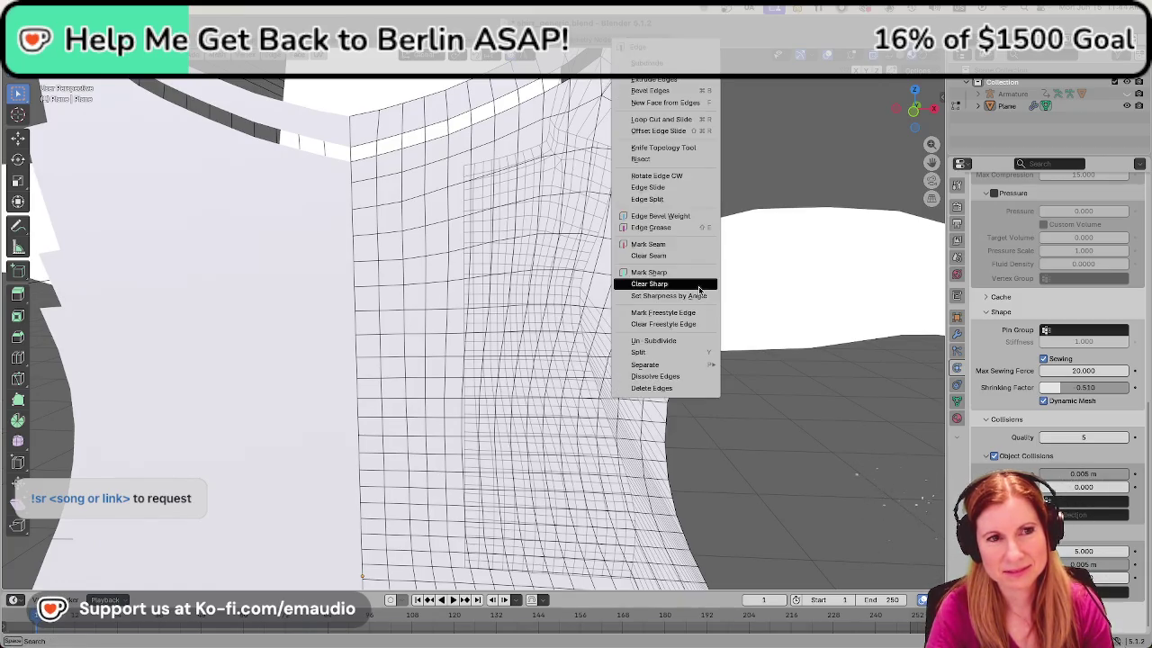
{"action": "left_click", "coordinate": [698, 287]}
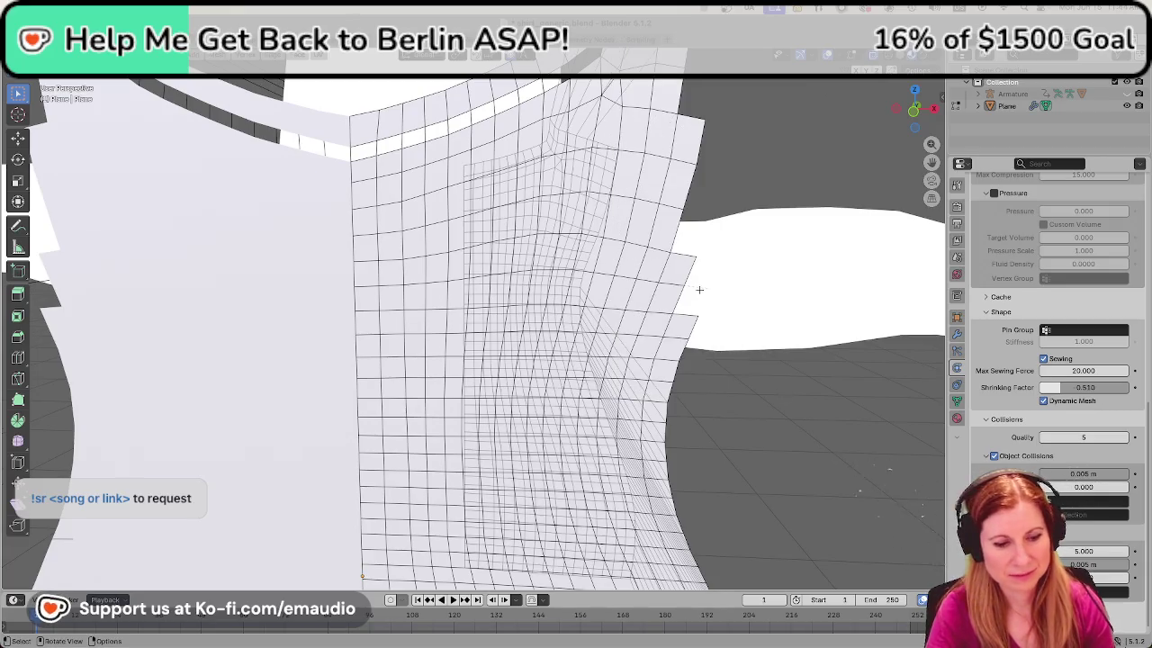
{"action": "key", "text": "x"}
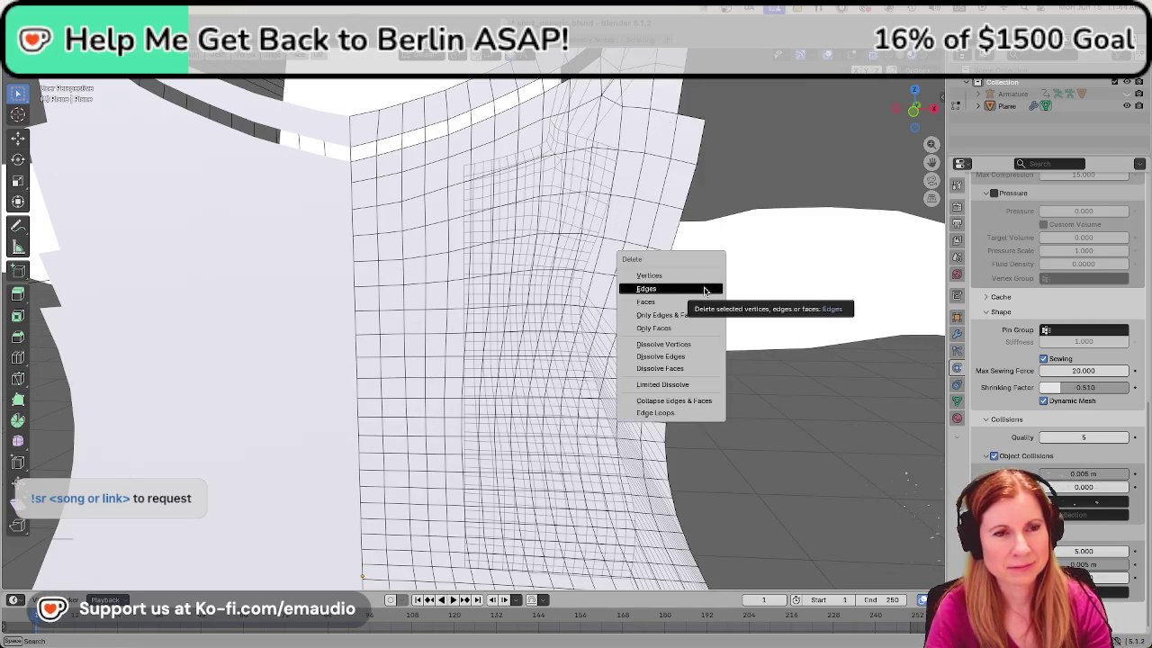
{"action": "left_click", "coordinate": [704, 288]}
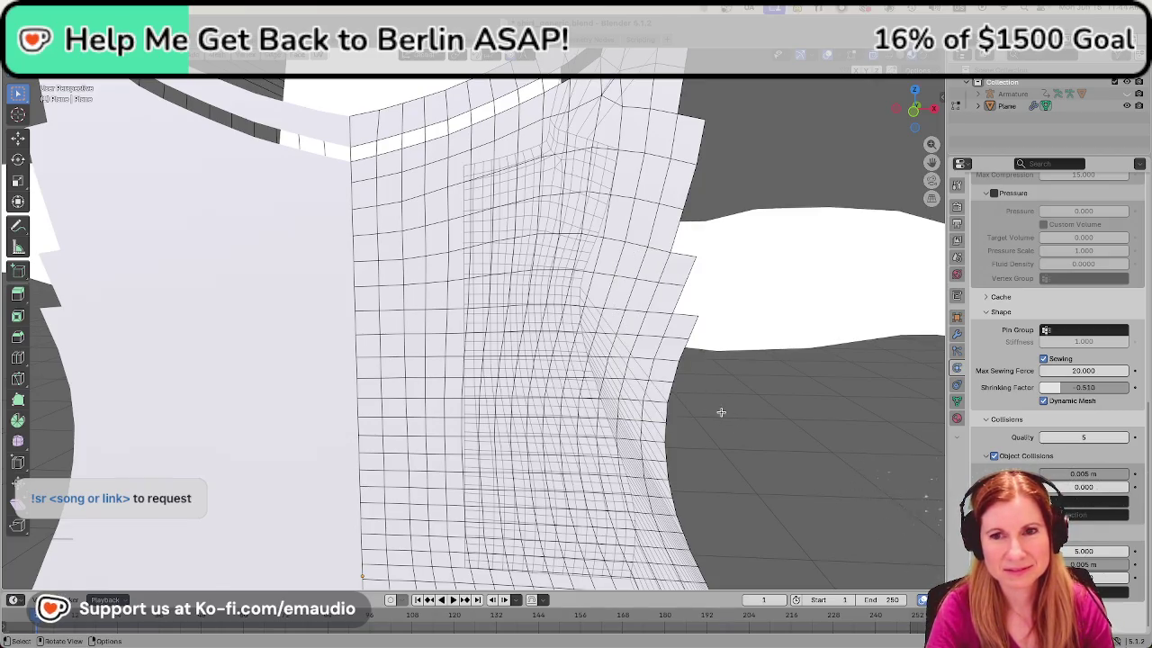
{"action": "key", "text": "Home"}
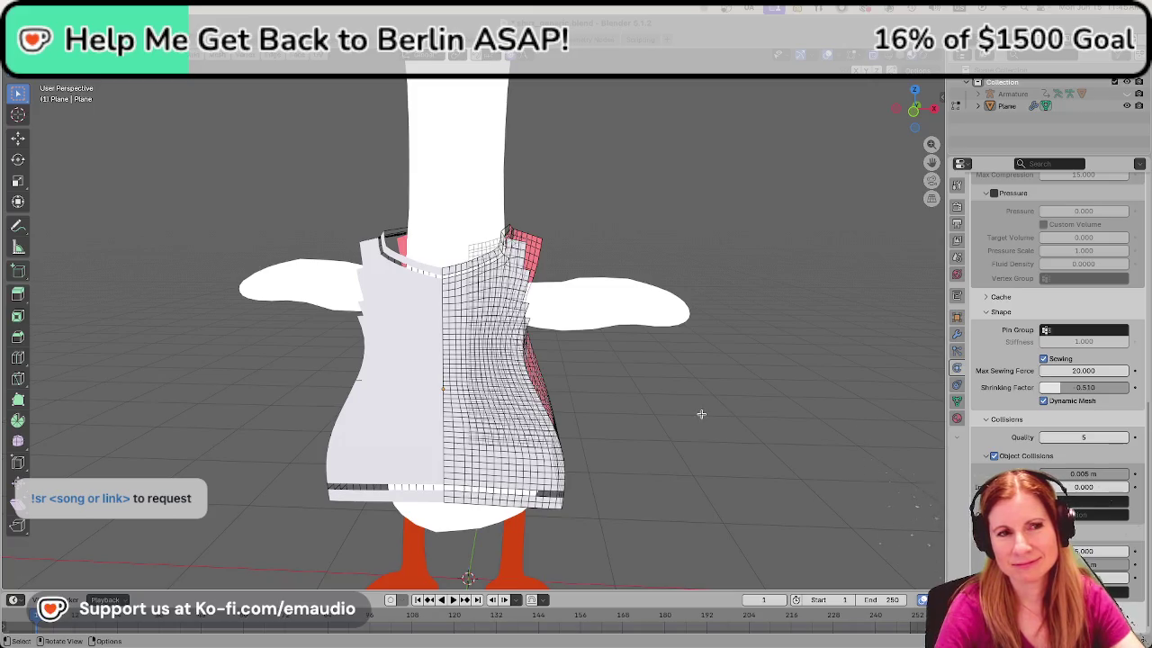
{"action": "mouse_move", "coordinate": [774, 426]}
{"action": "middle_mouse_down"}
{"action": "mouse_move", "coordinate": [686, 439]}
{"action": "mouse_move", "coordinate": [915, 417]}
{"action": "mouse_move", "coordinate": [780, 421]}
{"action": "mouse_move", "coordinate": [828, 424]}
{"action": "mouse_move", "coordinate": [788, 440]}
{"action": "middle_mouse_up"}
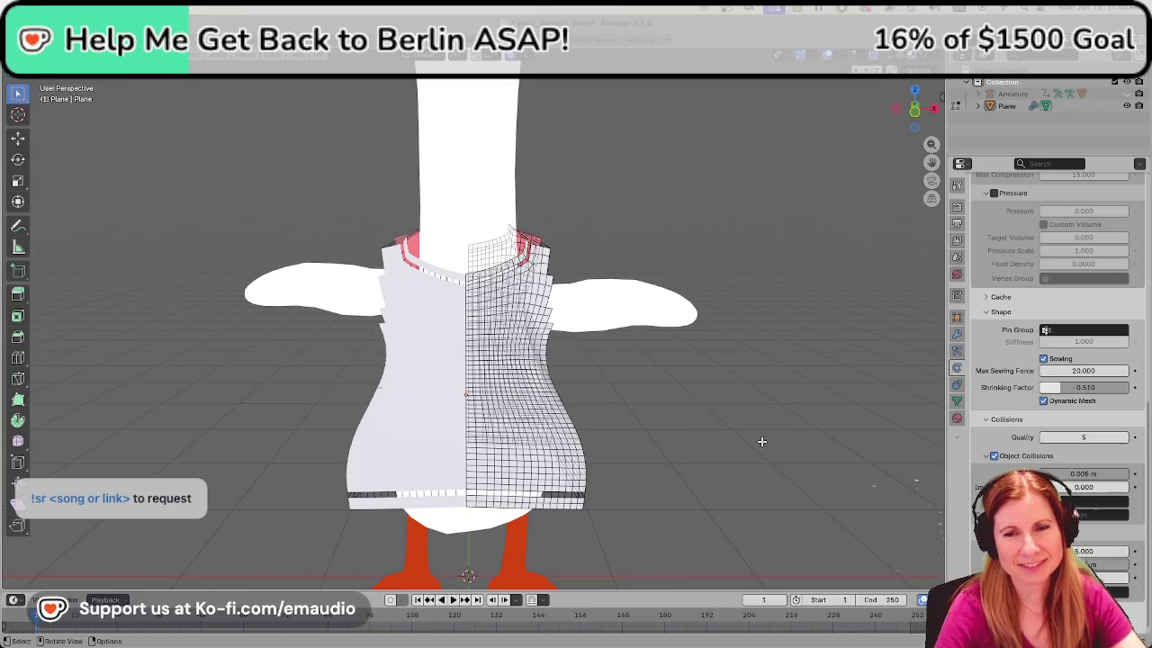
{"action": "scroll", "coordinate": [722, 439], "scroll_direction": "up", "scroll_amount": 3}
{"action": "scroll", "coordinate": [701, 433], "scroll_direction": "down", "scroll_amount": 3}
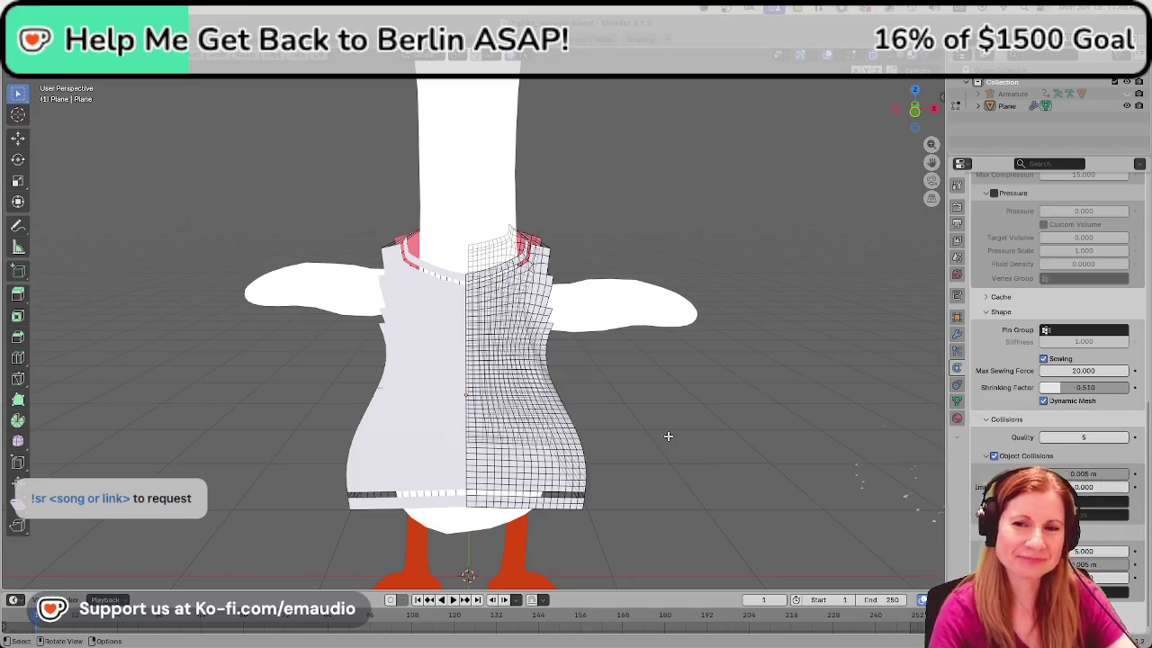
{"action": "scroll", "coordinate": [665, 430], "scroll_direction": "up", "scroll_amount": 5}
{"action": "scroll", "coordinate": [665, 430], "scroll_direction": "down", "scroll_amount": 5}
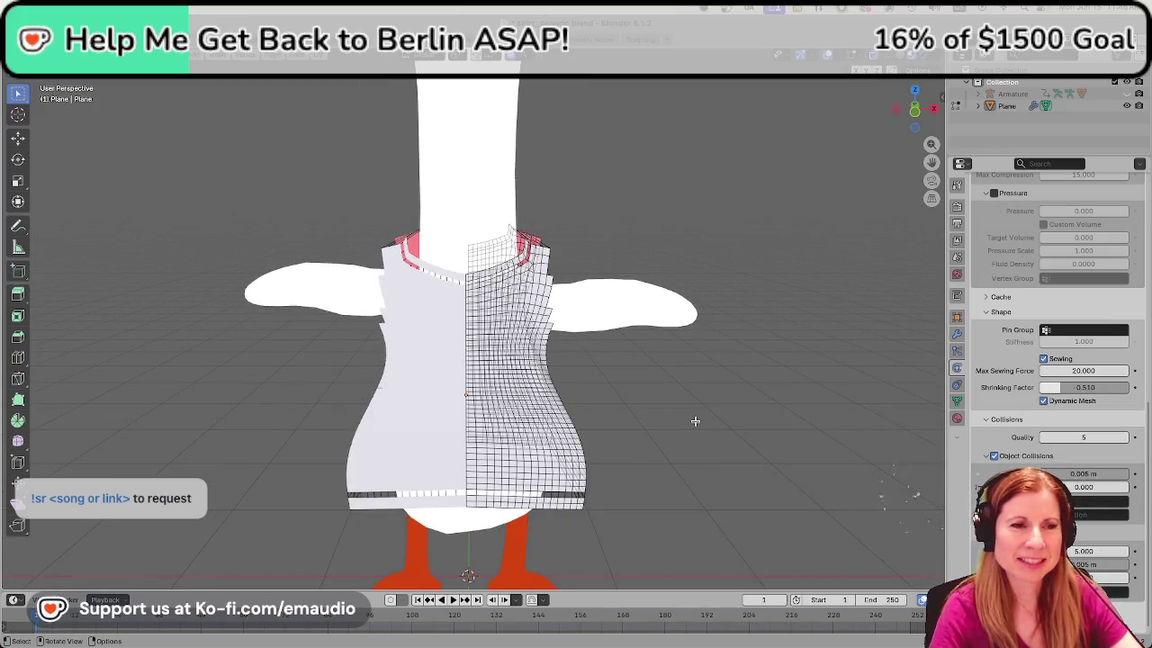
{"action": "scroll", "coordinate": [695, 421], "scroll_direction": "up", "scroll_amount": 2}
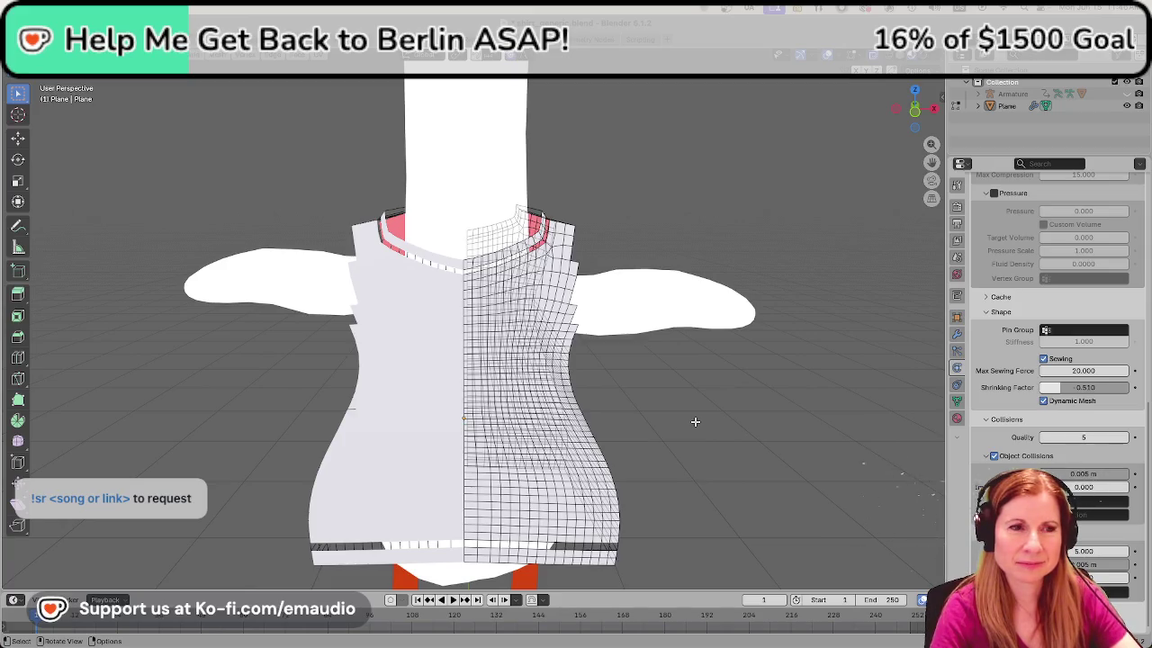
{"action": "scroll", "coordinate": [695, 421], "scroll_direction": "up", "scroll_amount": 2}
{"action": "scroll", "coordinate": [695, 421], "scroll_direction": "down", "scroll_amount": 2}
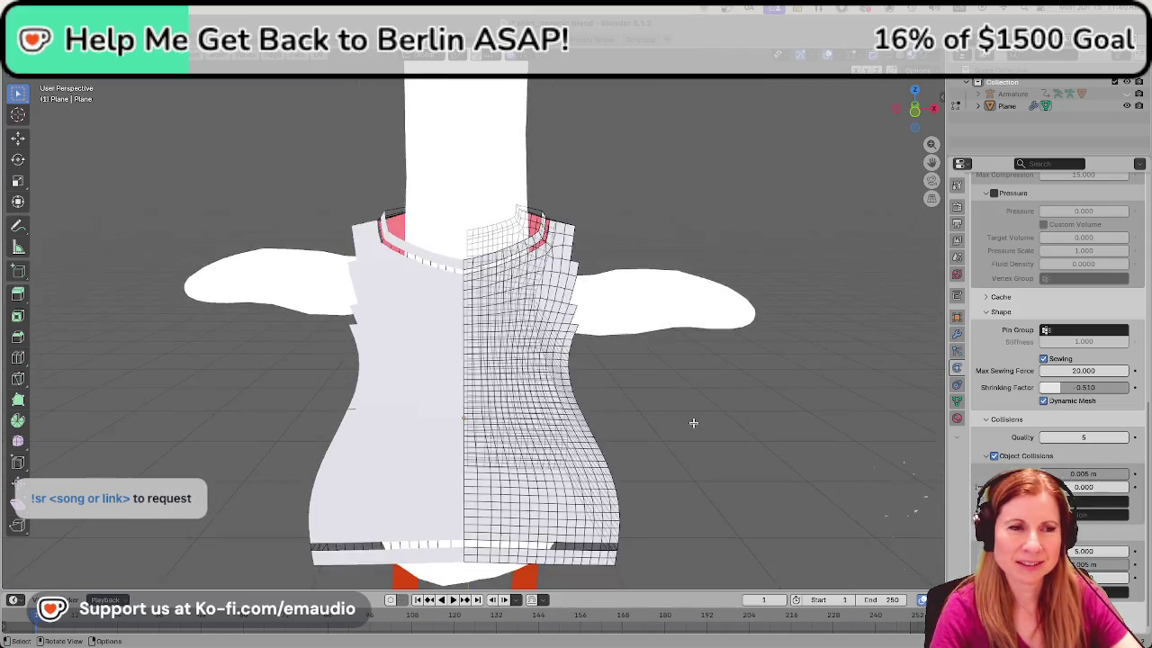
{"action": "scroll", "coordinate": [694, 422], "scroll_direction": "down", "scroll_amount": 3}
{"action": "scroll", "coordinate": [693, 423], "scroll_direction": "down", "scroll_amount": 1}
{"action": "scroll", "coordinate": [693, 423], "scroll_direction": "up", "scroll_amount": 3}
{"action": "scroll", "coordinate": [692, 423], "scroll_direction": "up", "scroll_amount": 2}
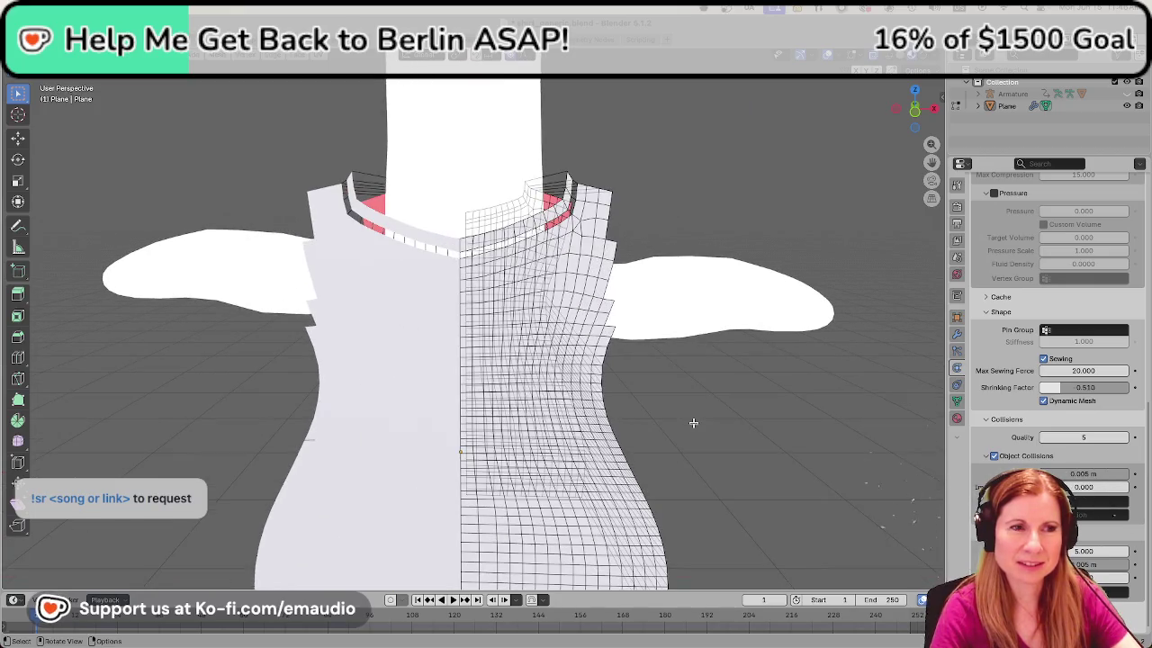
{"action": "scroll", "coordinate": [692, 424], "scroll_direction": "down", "scroll_amount": 4}
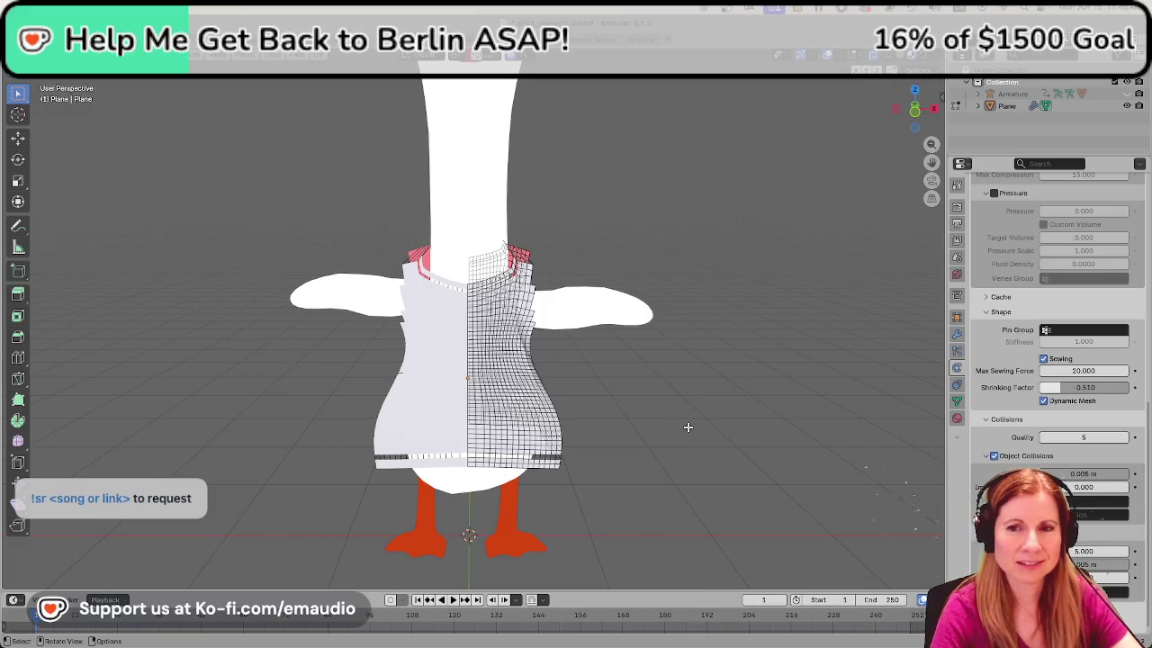
{"action": "scroll", "coordinate": [686, 427], "scroll_direction": "up", "scroll_amount": 1}
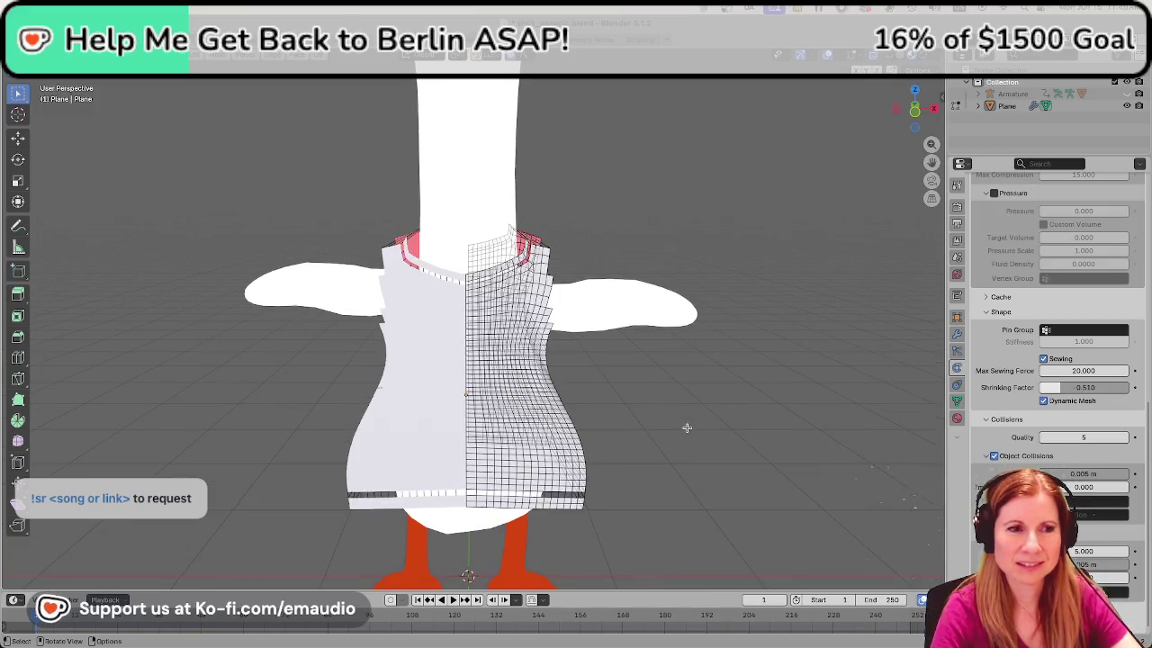
{"action": "scroll", "coordinate": [687, 427], "scroll_direction": "up", "scroll_amount": 1}
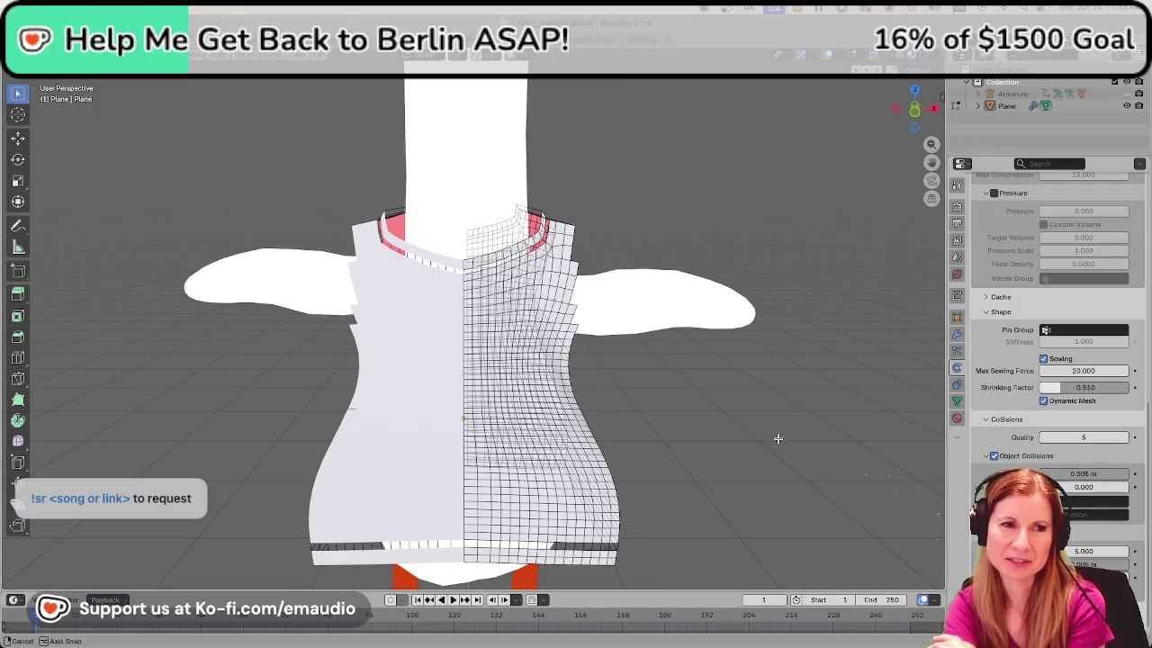
{"action": "middle_click_drag", "start_coordinate": [777, 438], "coordinate": [747, 426]}
{"action": "scroll", "coordinate": [744, 424], "scroll_direction": "down", "scroll_amount": 4}
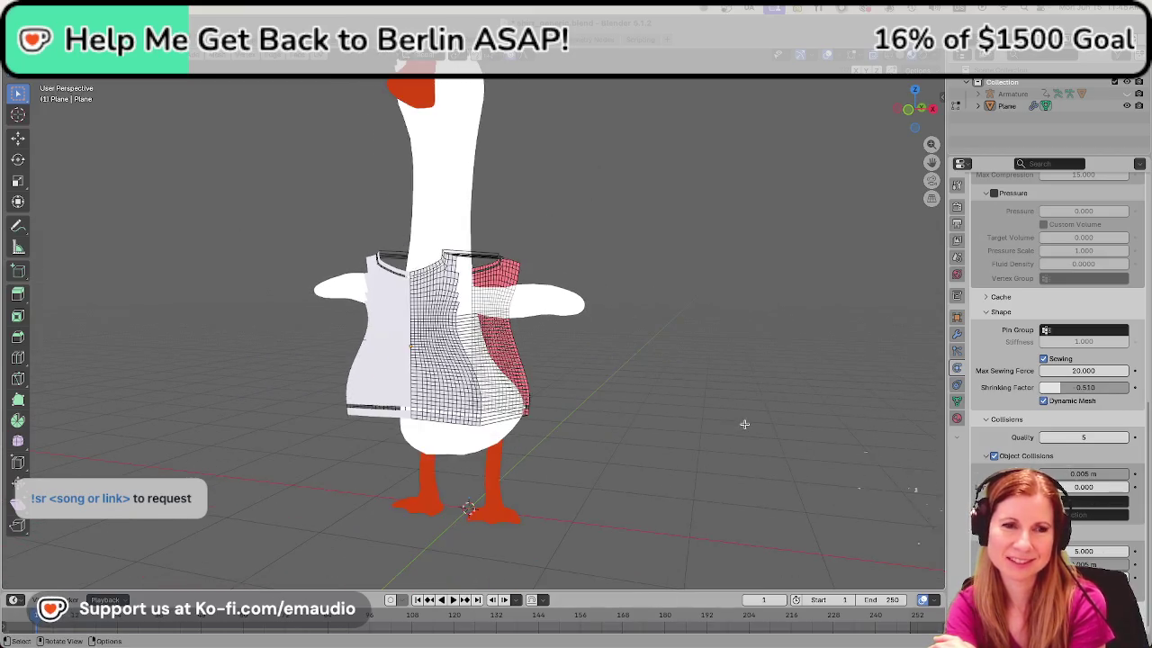
{"action": "middle_click_drag", "start_coordinate": [625, 413], "coordinate": [669, 417]}
{"action": "middle_click_drag", "start_coordinate": [727, 414], "coordinate": [599, 417]}
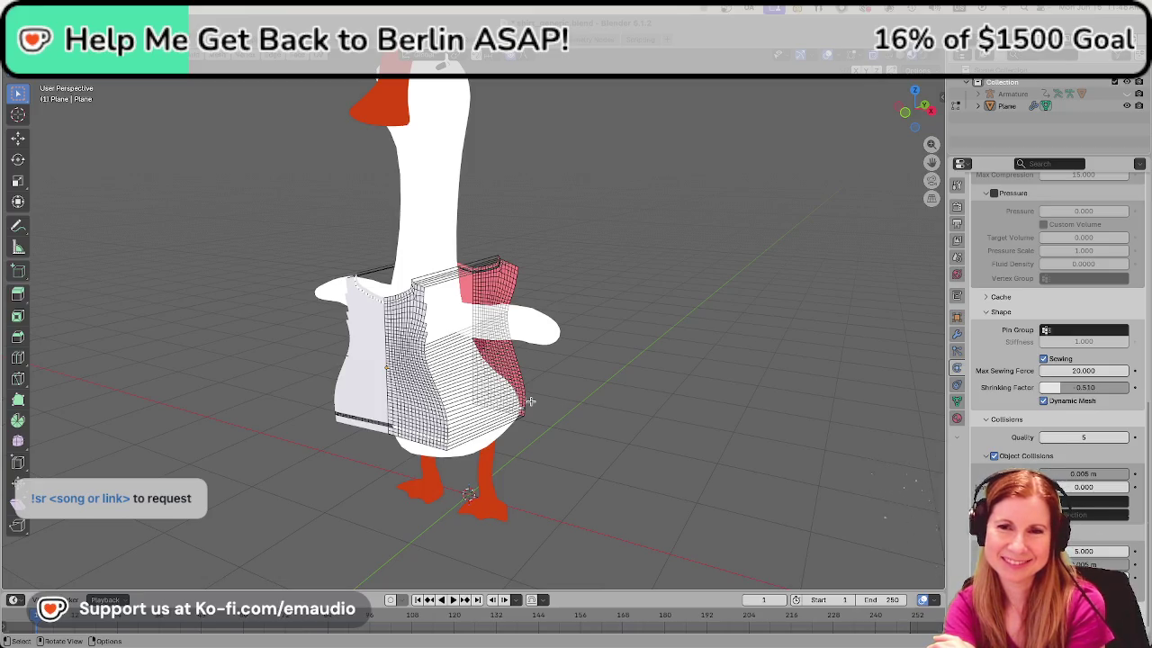
{"action": "scroll", "coordinate": [576, 423], "scroll_direction": "up", "scroll_amount": 1}
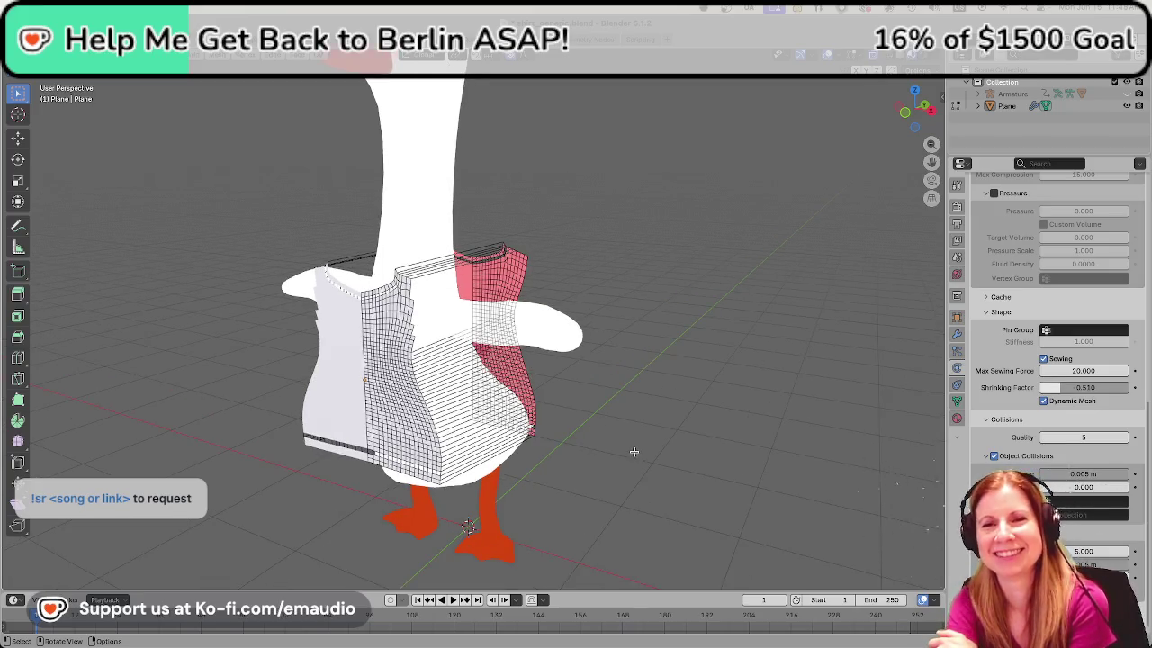
{"action": "scroll", "coordinate": [630, 503], "scroll_direction": "down", "scroll_amount": 1}
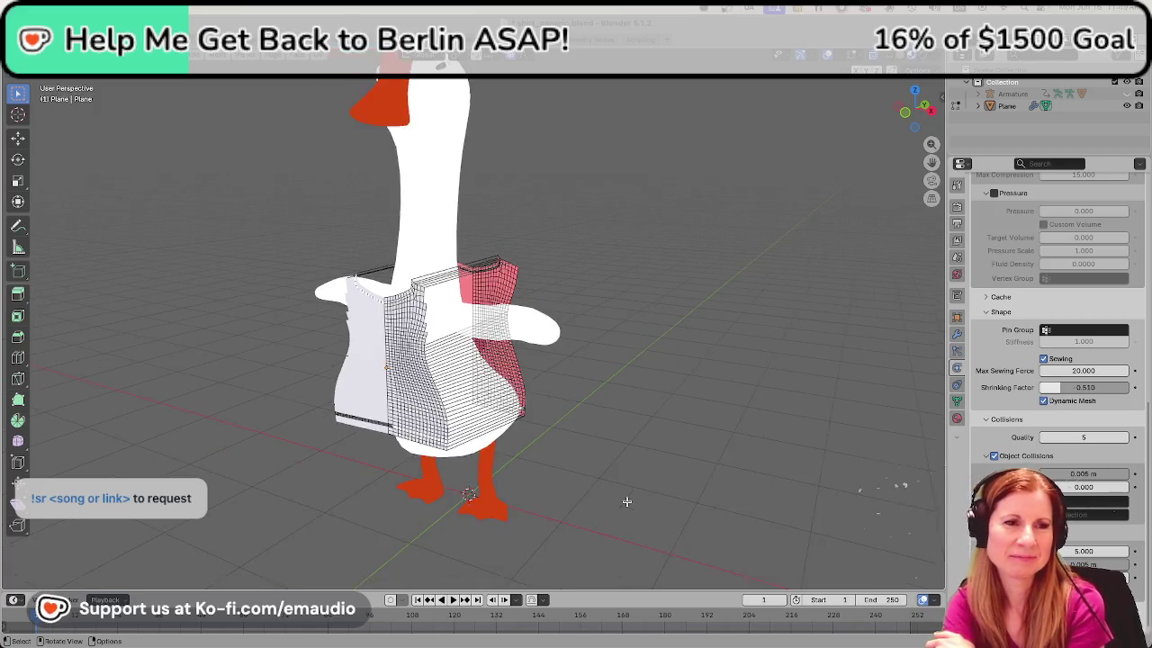
{"action": "scroll", "coordinate": [620, 505], "scroll_direction": "down", "scroll_amount": 1}
{"action": "middle_click_drag", "start_coordinate": [581, 492], "coordinate": [616, 474]}
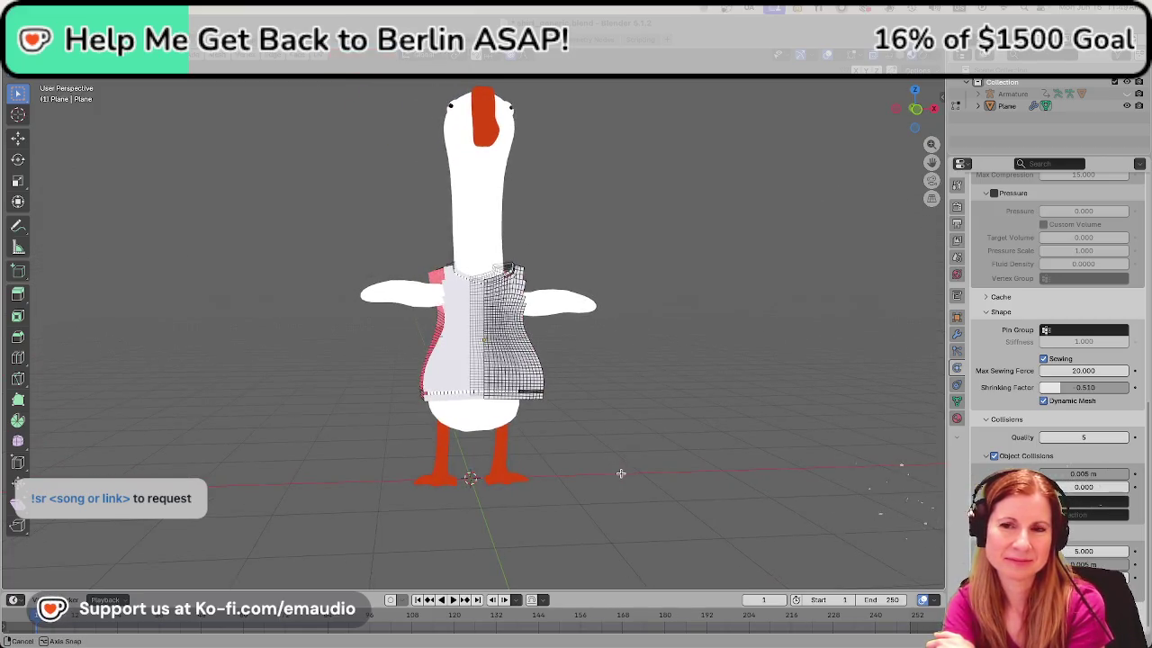